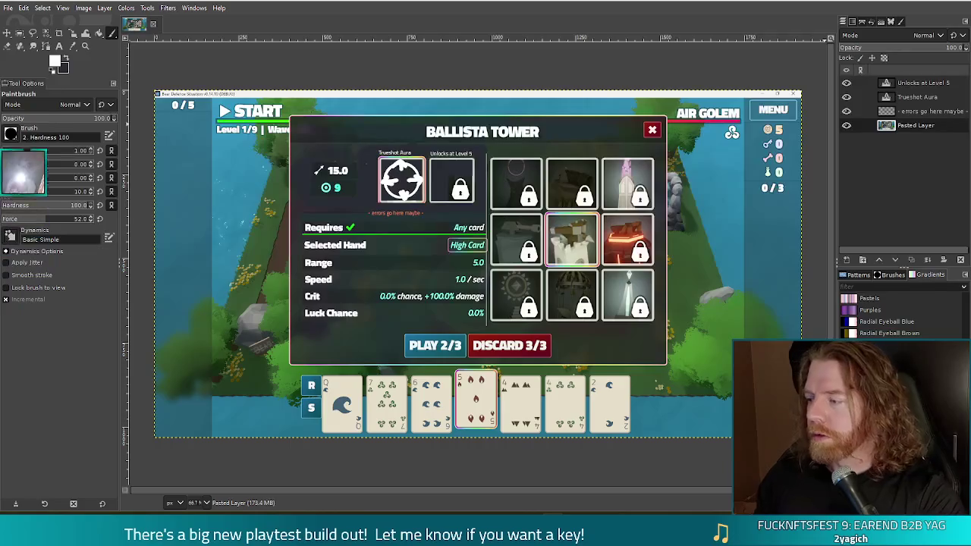
Return to the Godot editor and dismiss the files-modified-outside-Godot notice
drag(22, 182, 23, 257)
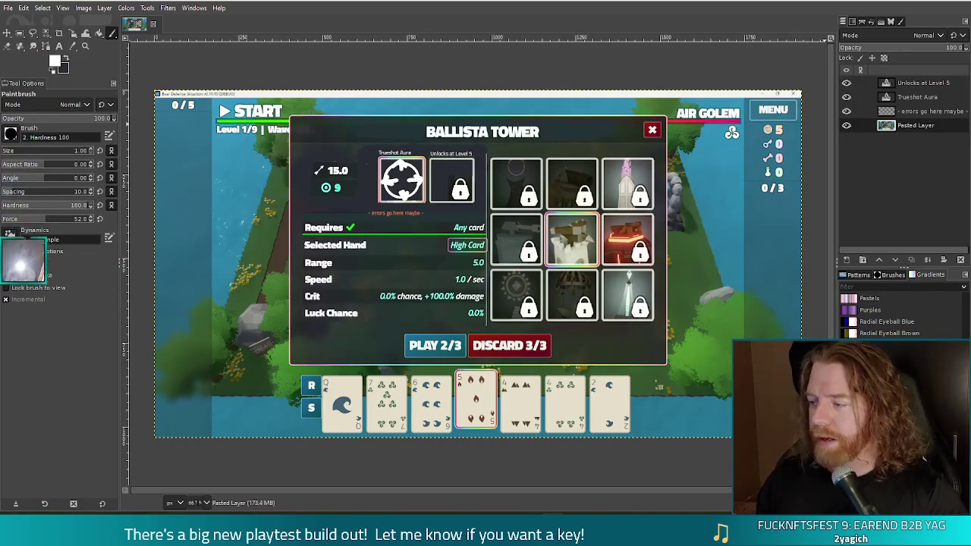
mouse_move(22, 339)
mouse_down()
mouse_move(22, 498)
mouse_move(23, 94)
mouse_up()
drag(23, 257, 22, 486)
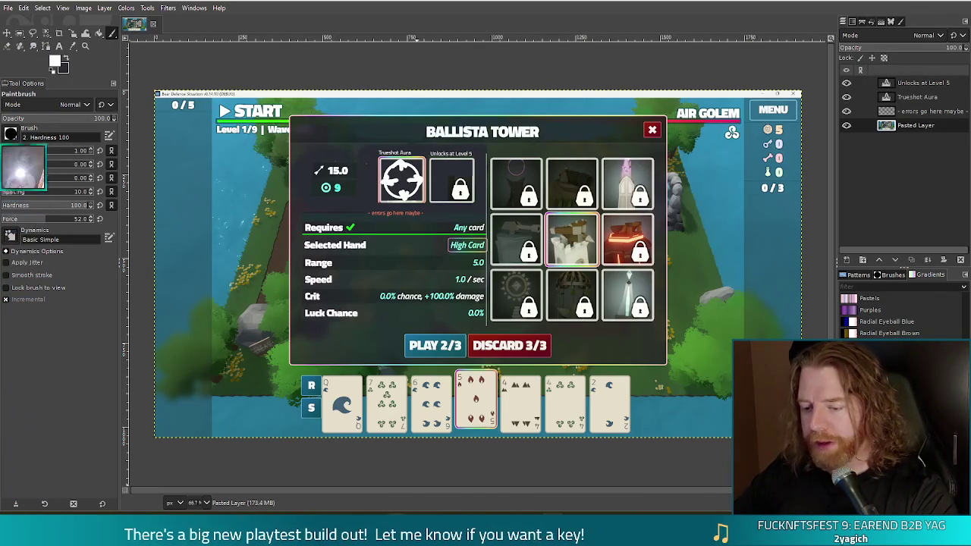
mouse_move(396, 523)
click(355, 436)
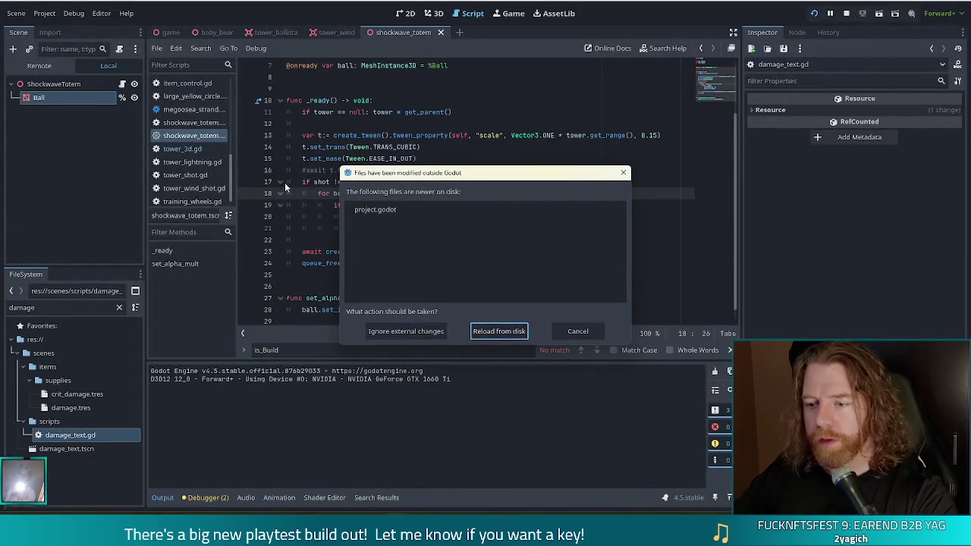
click(422, 332)
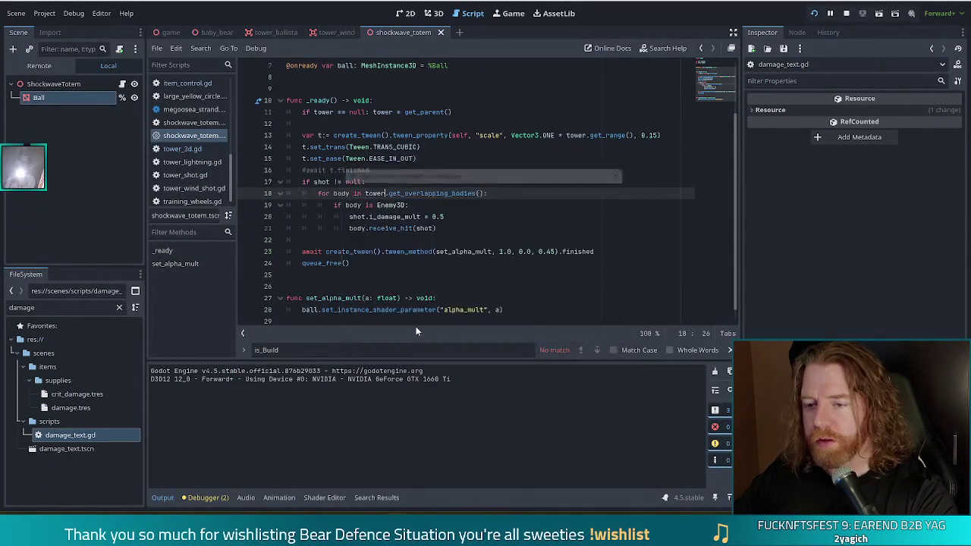
Look over the current script's code, then switch to the shockwave_totem.gd script
click(425, 208)
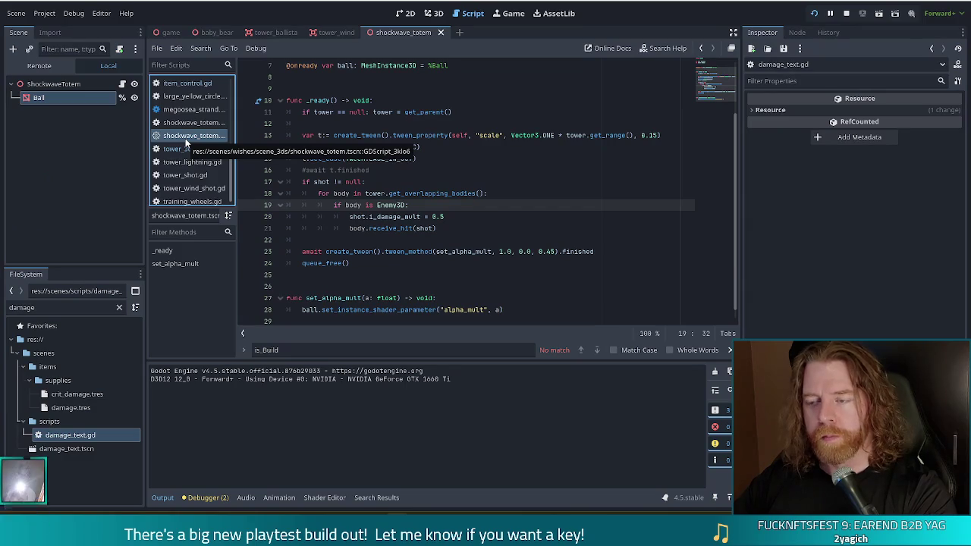
key(Up)
key(Up)
key(Up)
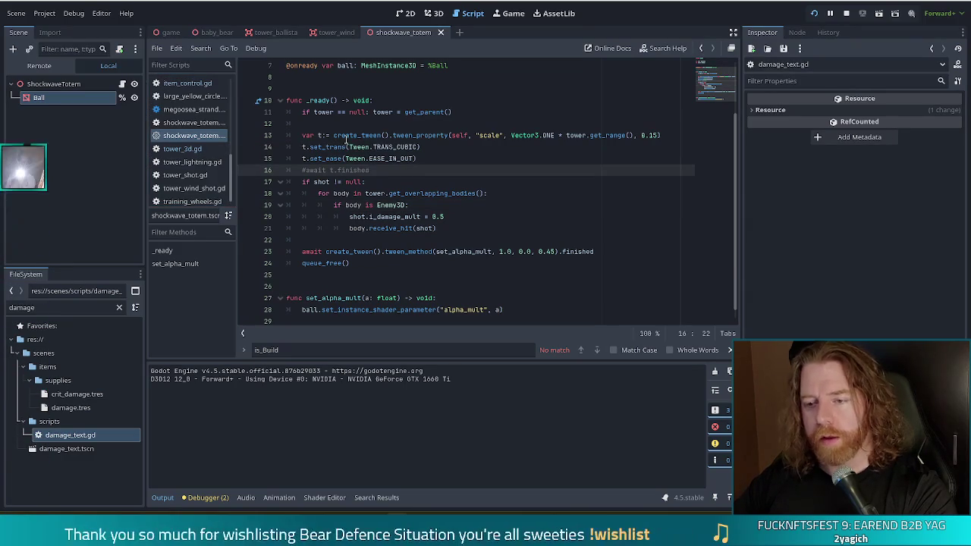
click(345, 136)
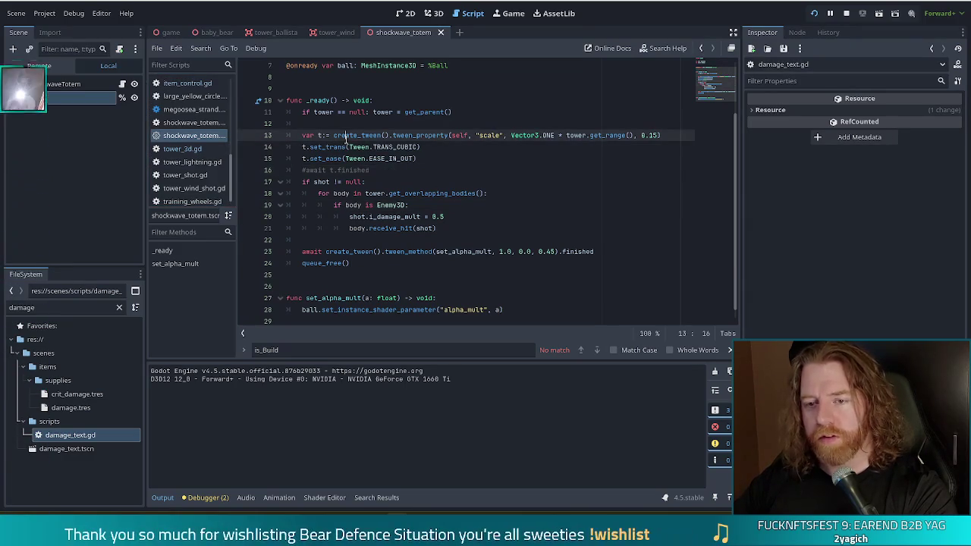
click(193, 124)
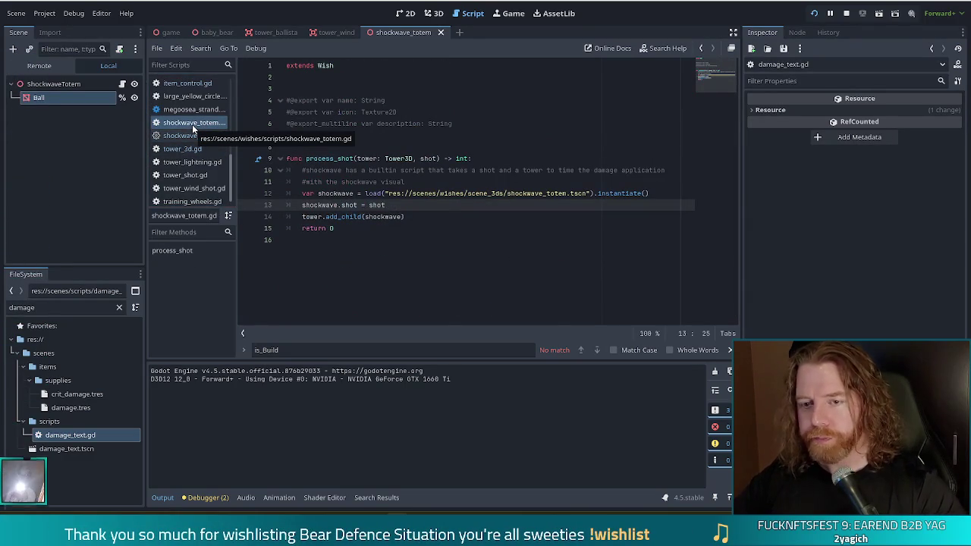
click(191, 135)
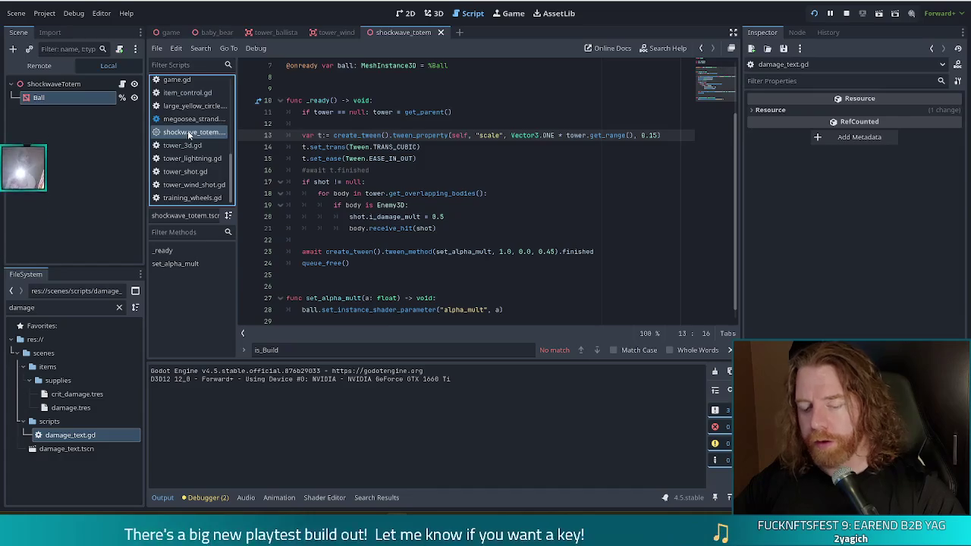
Close the shockwave totem and megoosea scripts and bring up game.gd
middle_click(190, 132)
middle_click(190, 133)
click(190, 119)
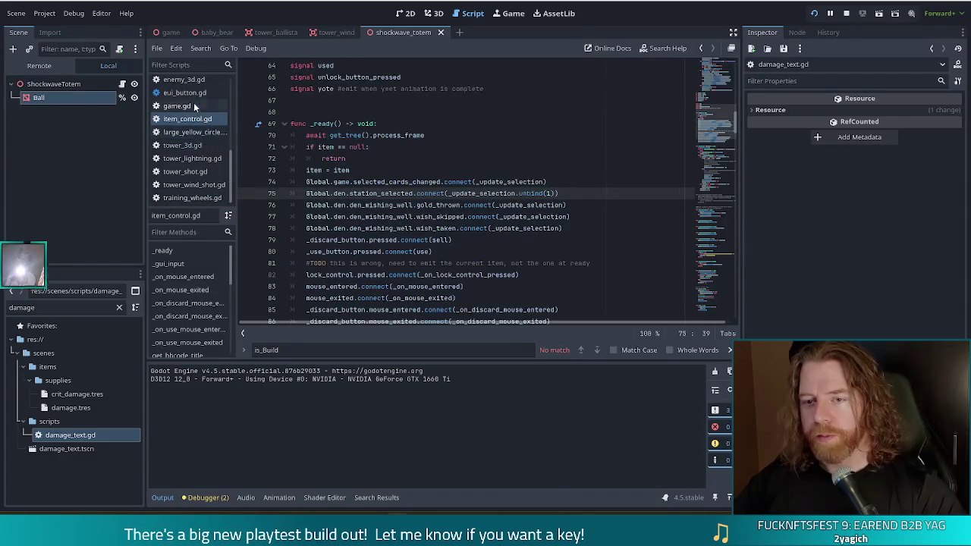
click(194, 106)
click(157, 48)
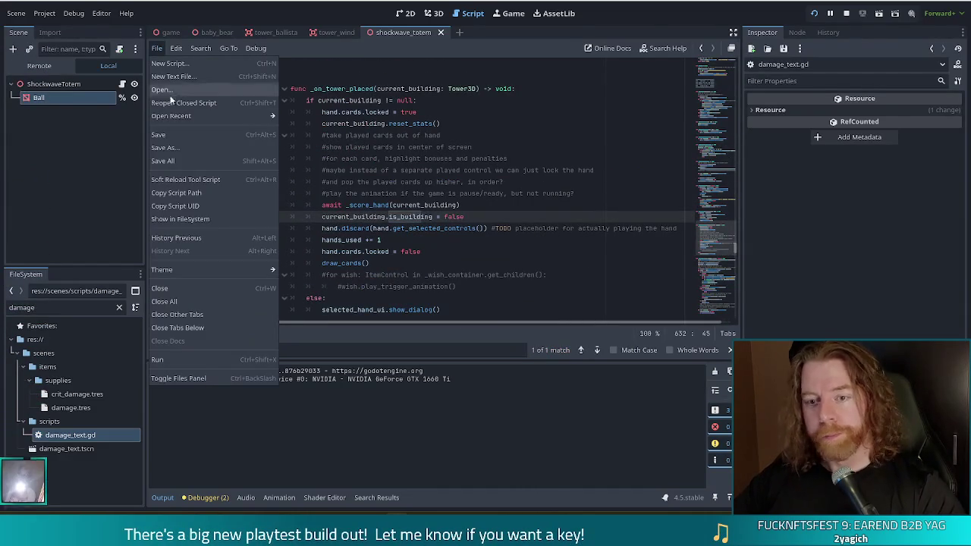
Close the shockwave_totem scene tab, leaving the tower_wind scene and shockwave_totem.gd showing
key(Escape)
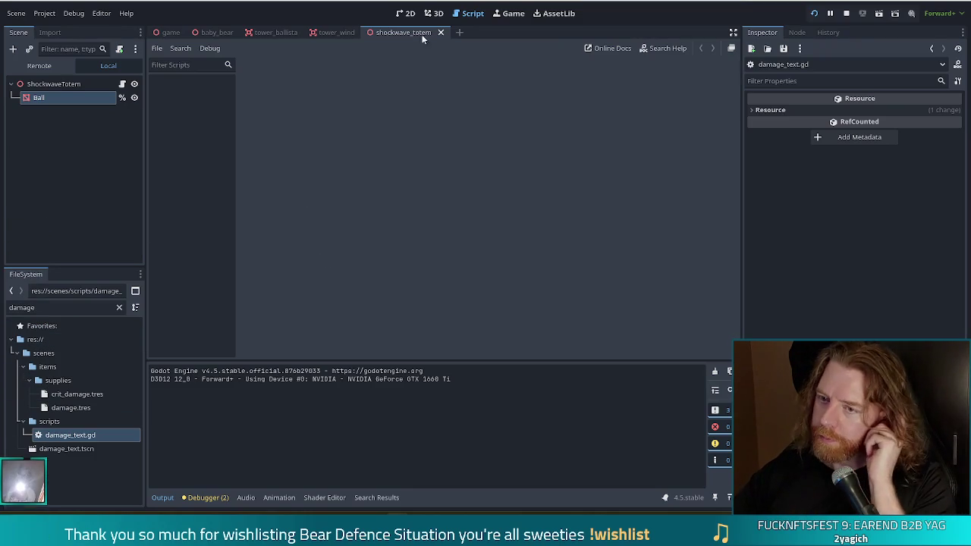
click(441, 32)
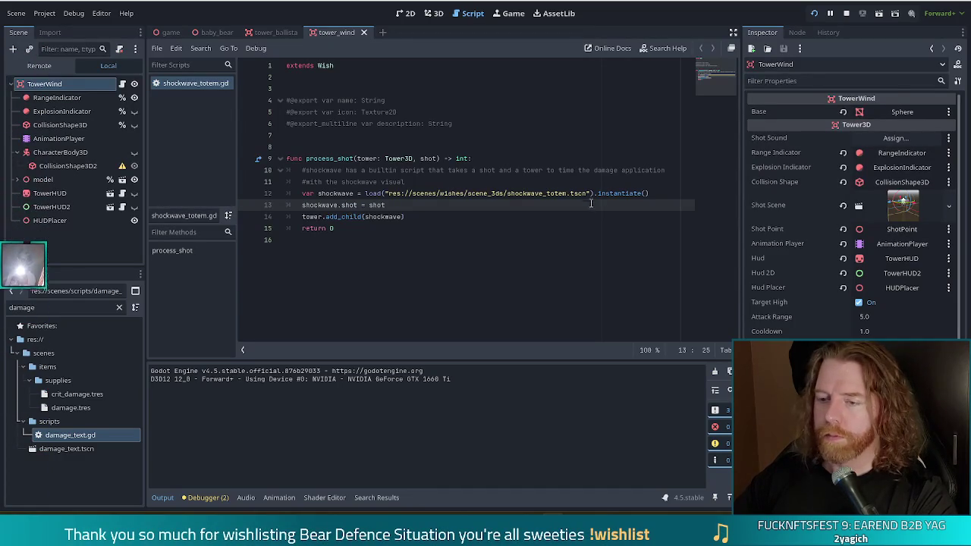
click(487, 213)
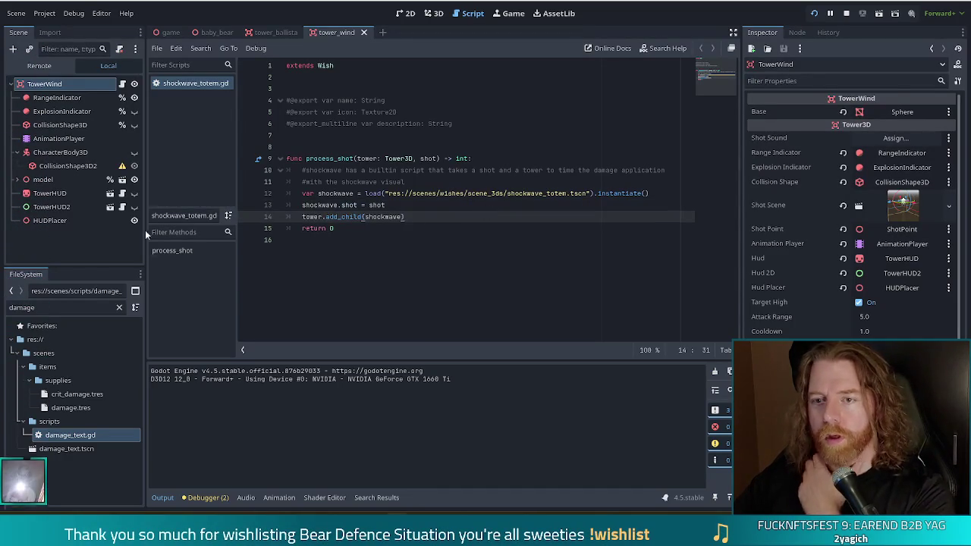
drag(36, 307, 1, 311)
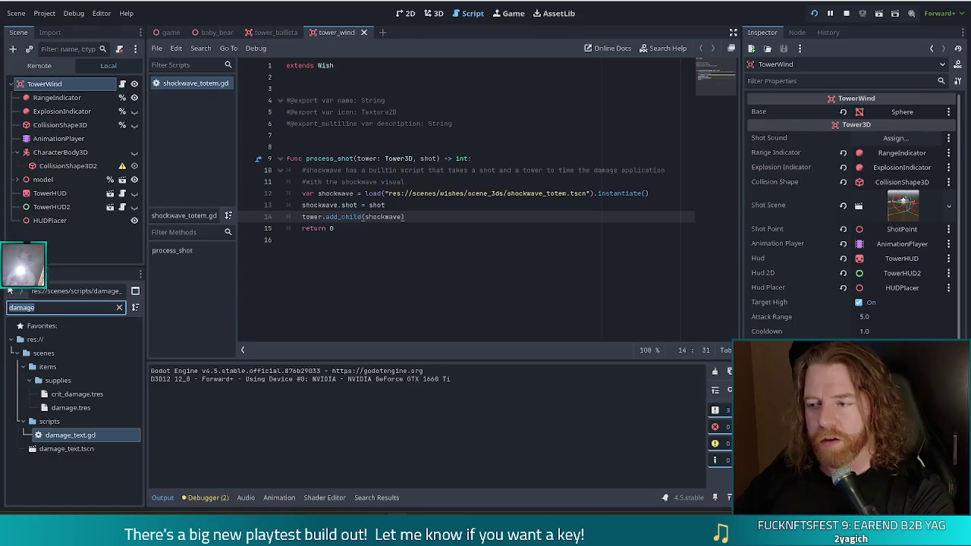
Filter files for 'upgrade', open upgrade_tower_ui.tscn, and float the script editor in its own window
text(upgrade)
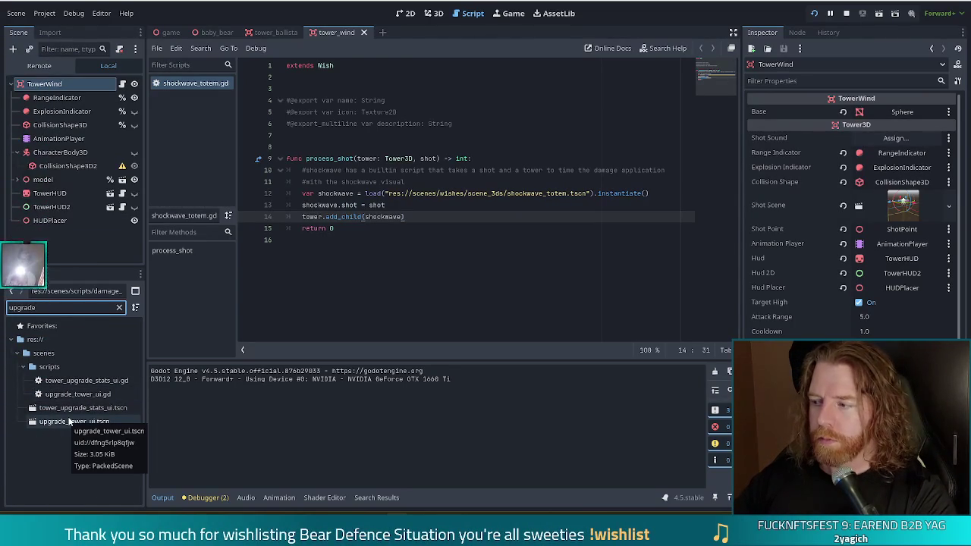
double_click(69, 420)
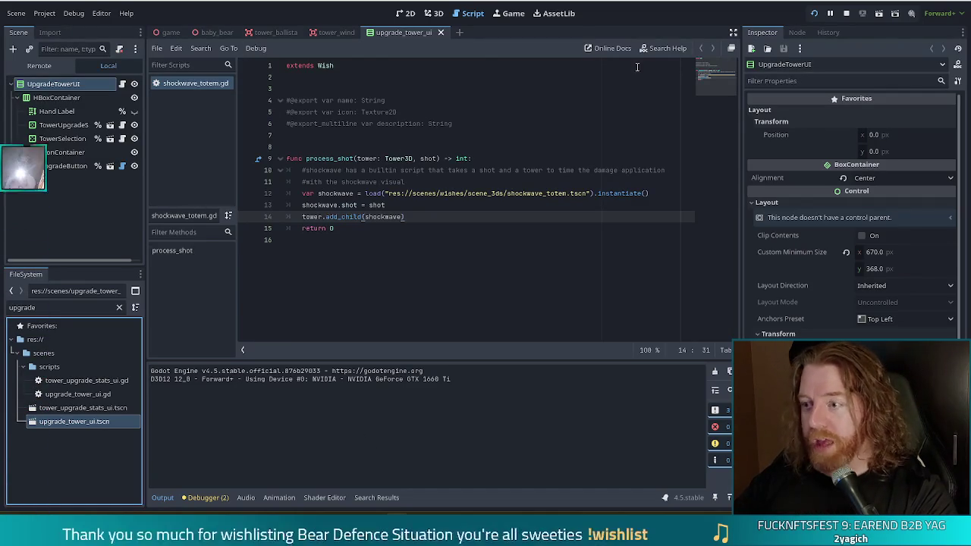
click(734, 49)
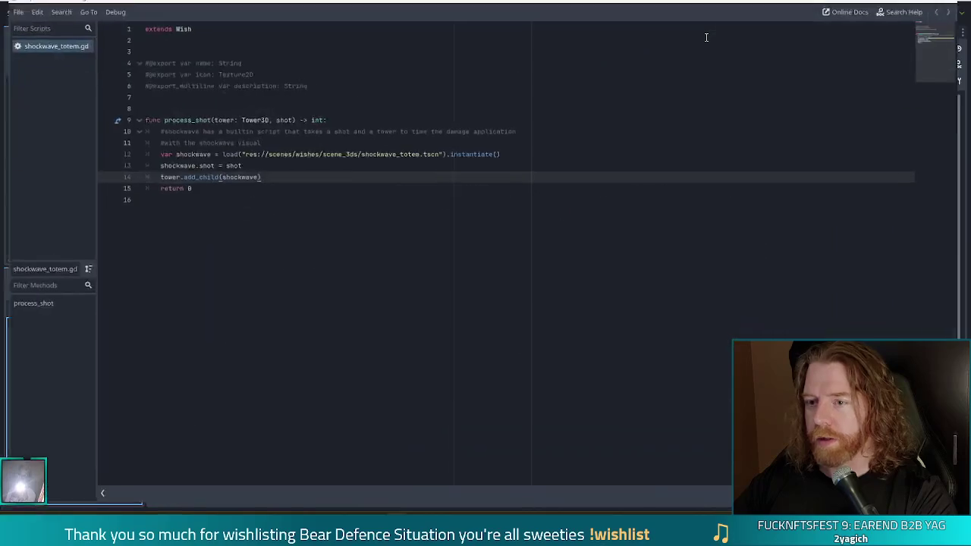
Dock the floating script editor back into the main window and close shockwave_totem.gd
click(704, 33)
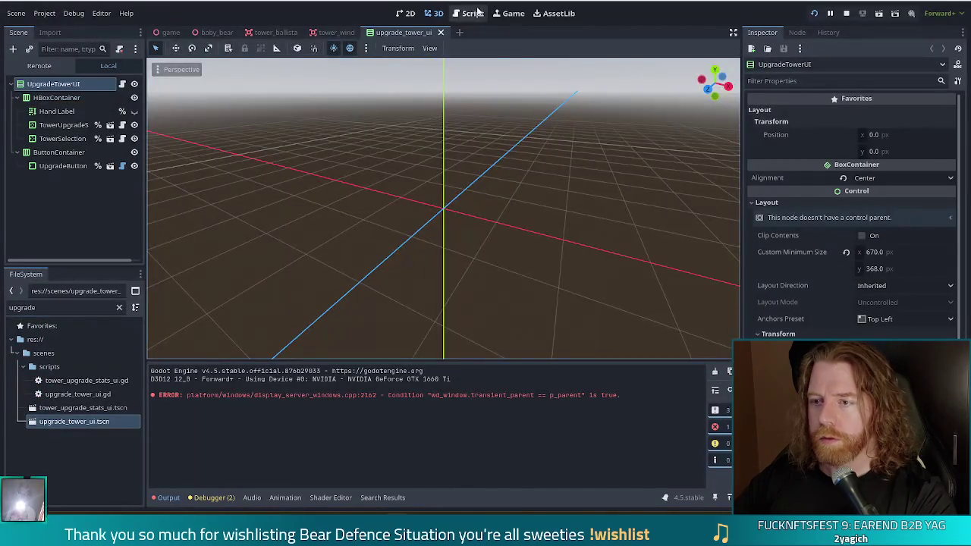
click(468, 13)
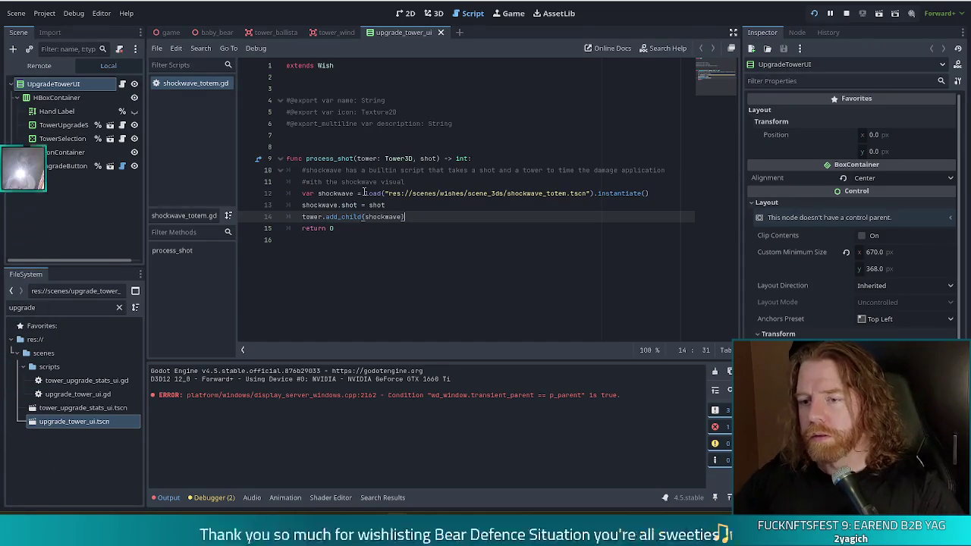
key(Up)
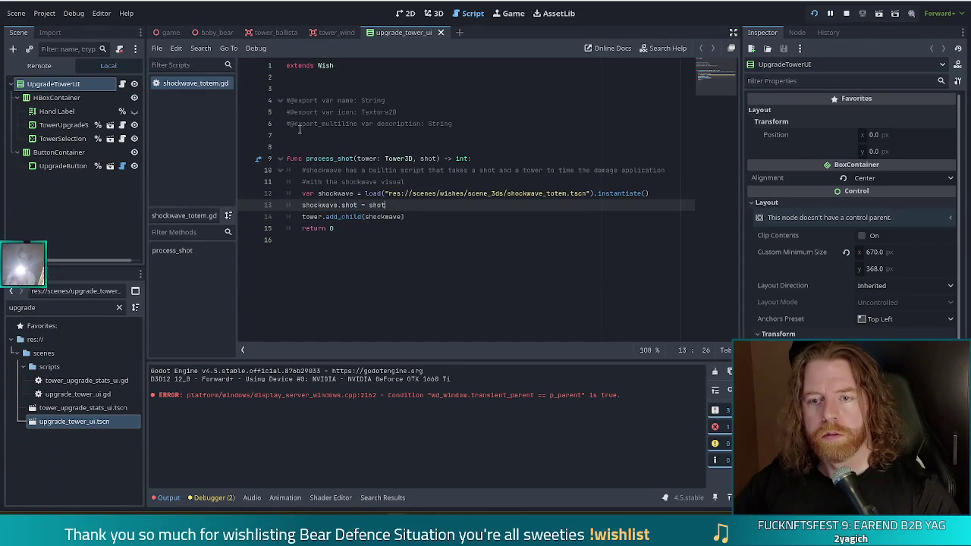
key(ctrl+w)
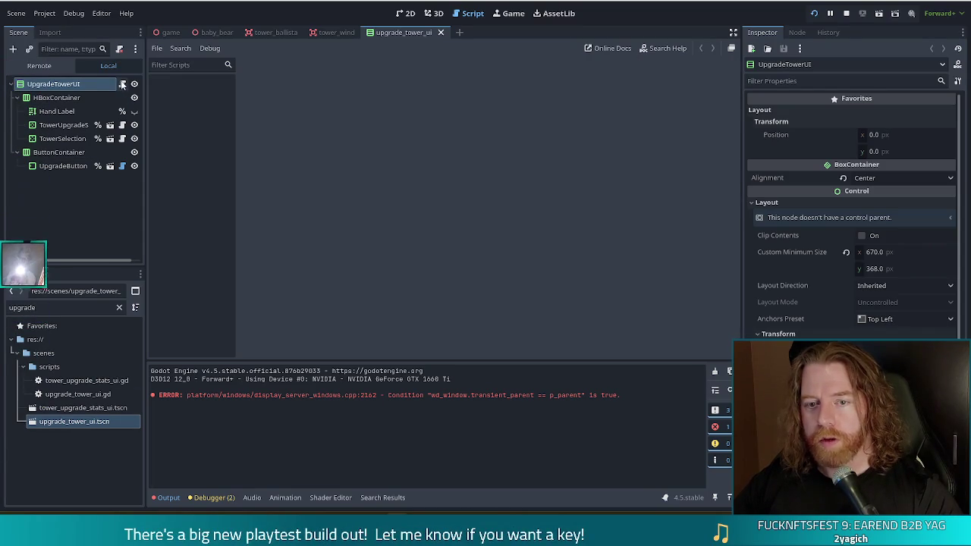
In the upgrade tower UI scene, select TowerUpgradeStats and filter files by 'tower stats'
click(405, 13)
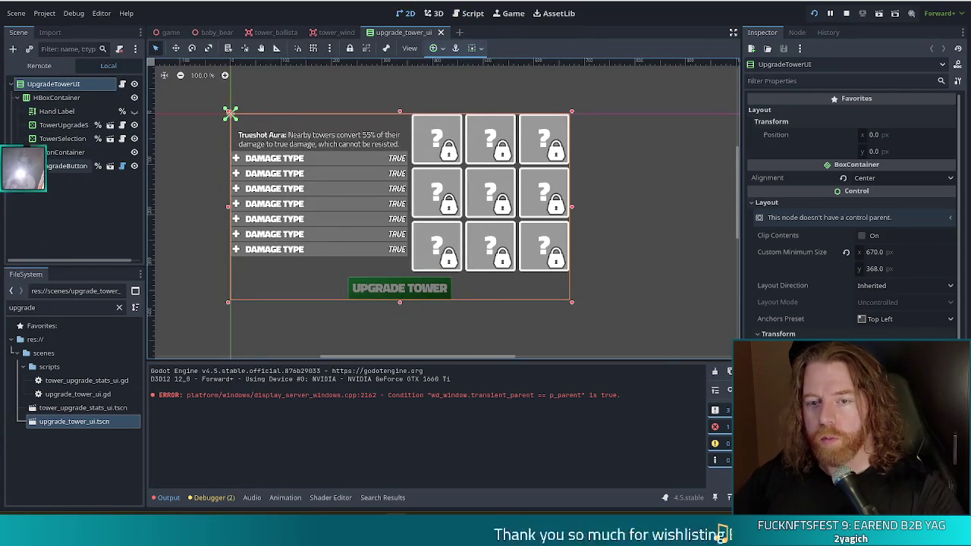
click(52, 125)
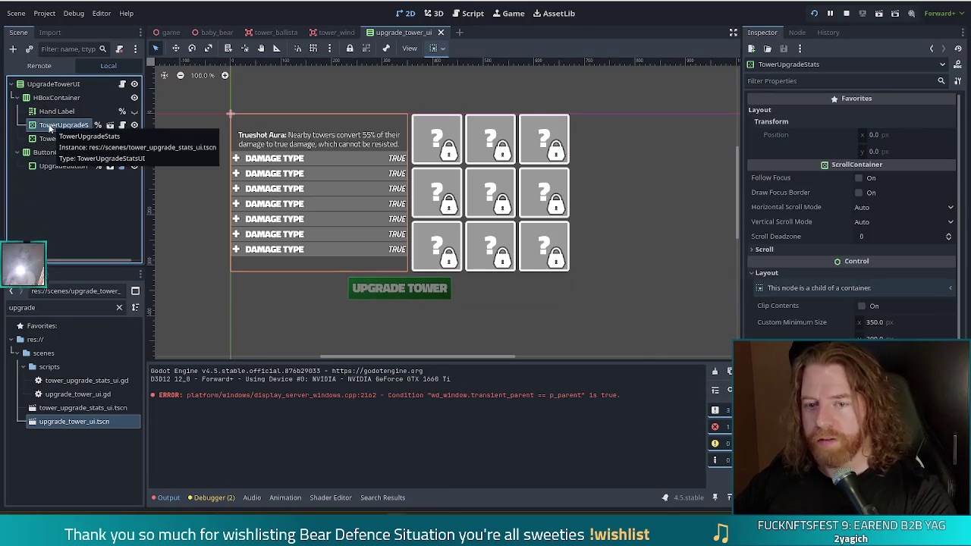
drag(49, 307, 5, 308)
text(tower )
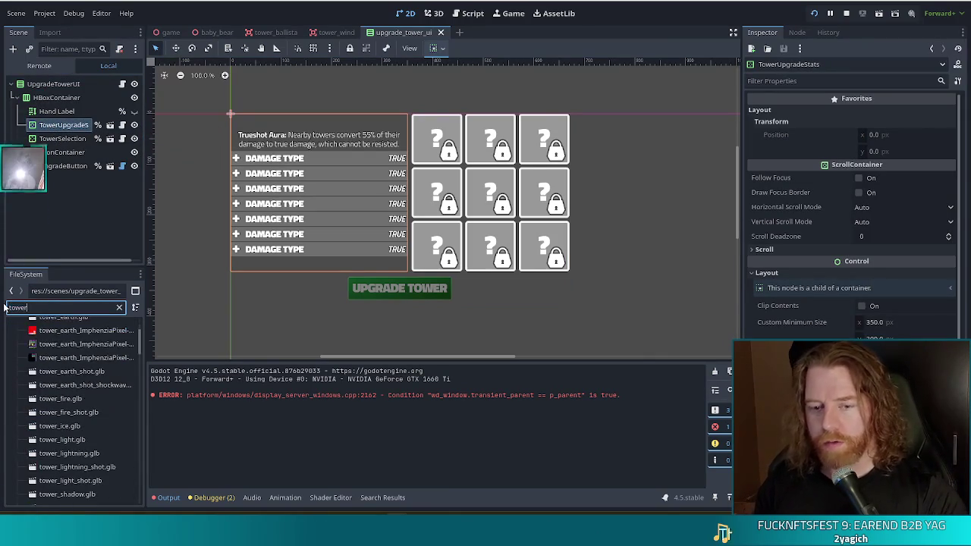
text(stats)
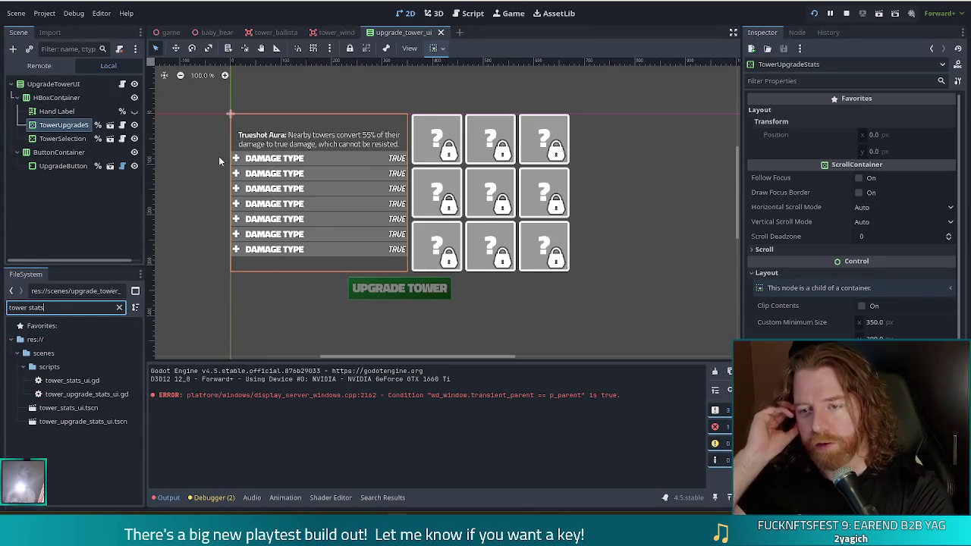
click(108, 129)
Open the TowerUpgradeStats scene for editing, then filter the files by 'charm'
click(109, 126)
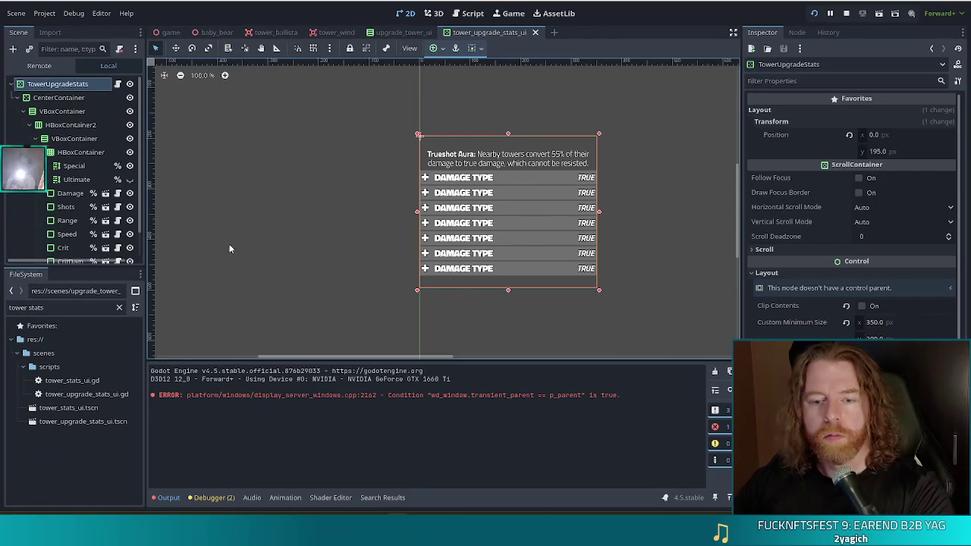
click(122, 308)
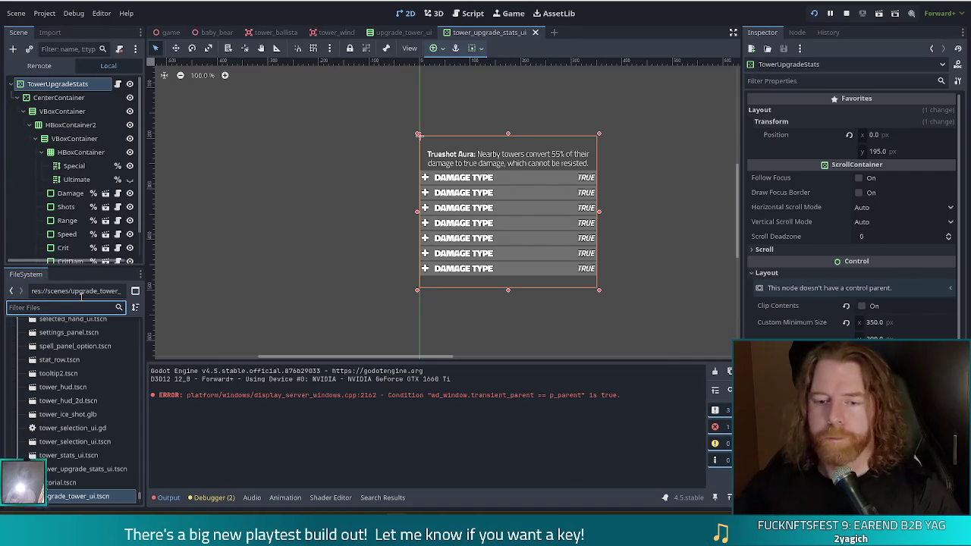
text(charm)
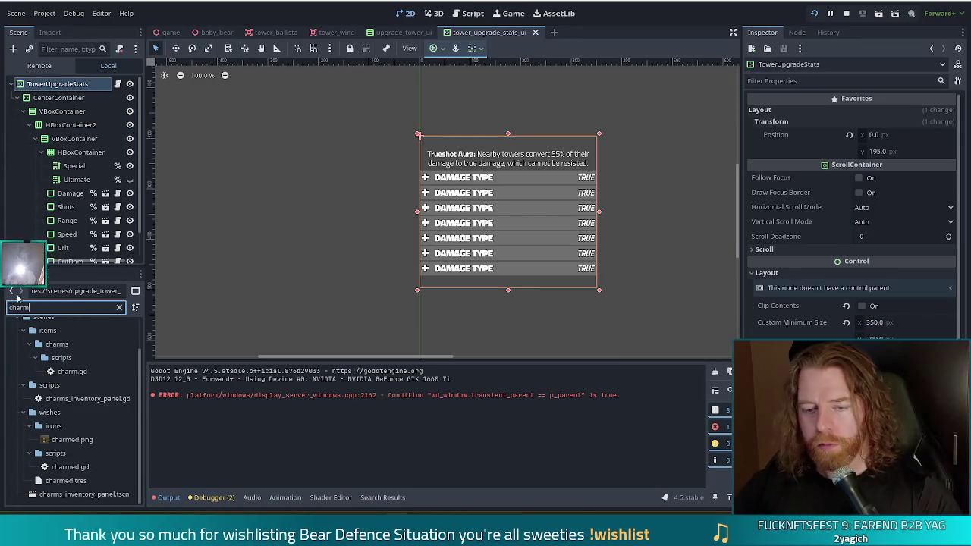
Open charmed.gd and charm.gd and review charm.gd's code around lines 20–28
click(71, 467)
double_click(71, 467)
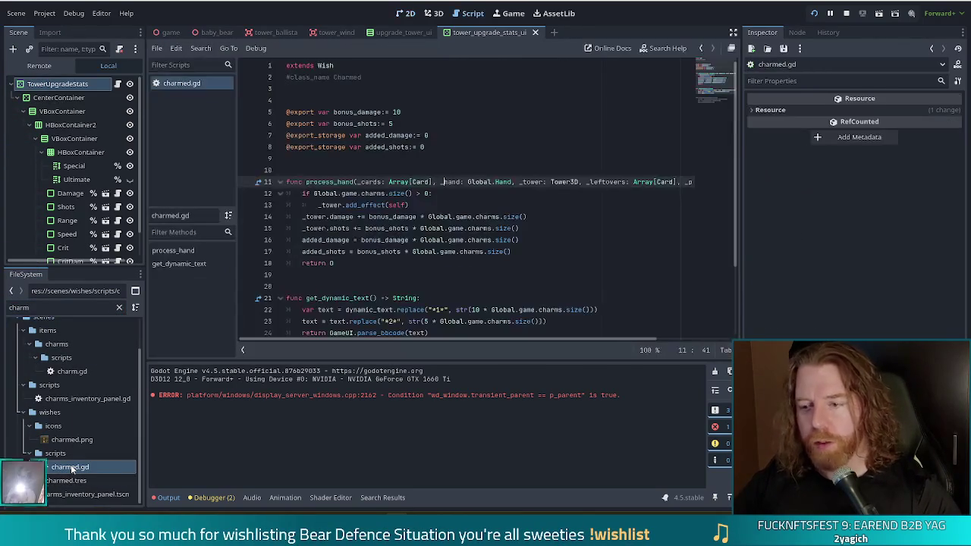
double_click(81, 374)
click(410, 222)
scroll(490, 220, down, 2)
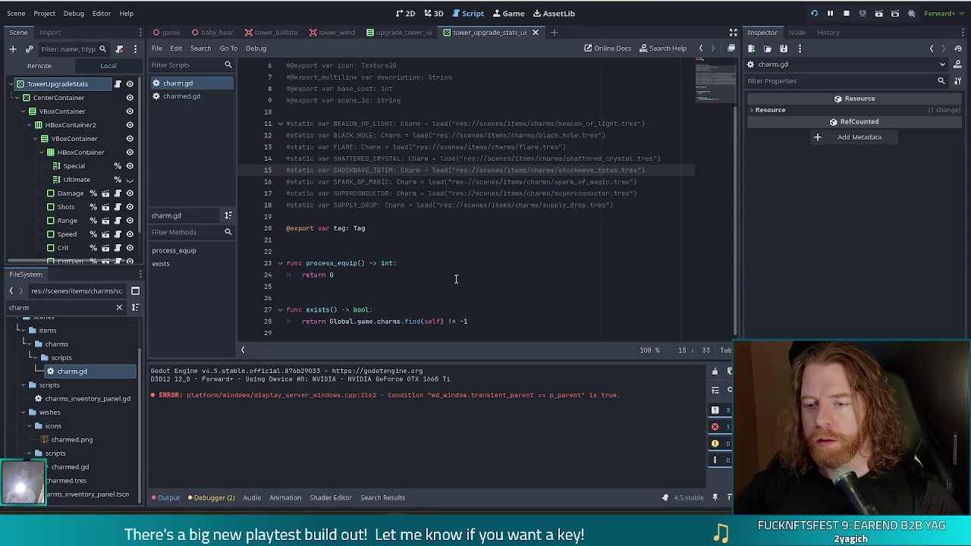
drag(335, 230, 440, 322)
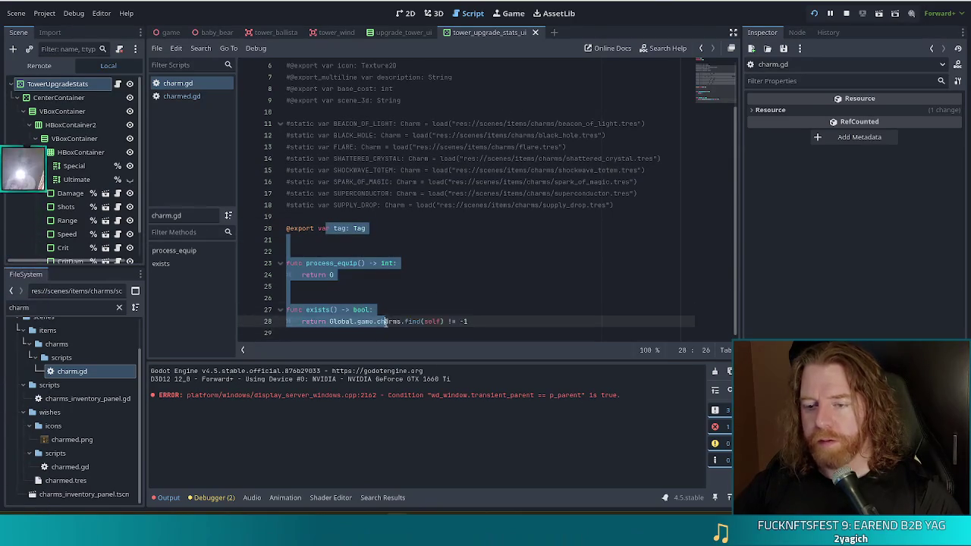
click(441, 322)
scroll(427, 301, up, 2)
scroll(429, 300, down, 2)
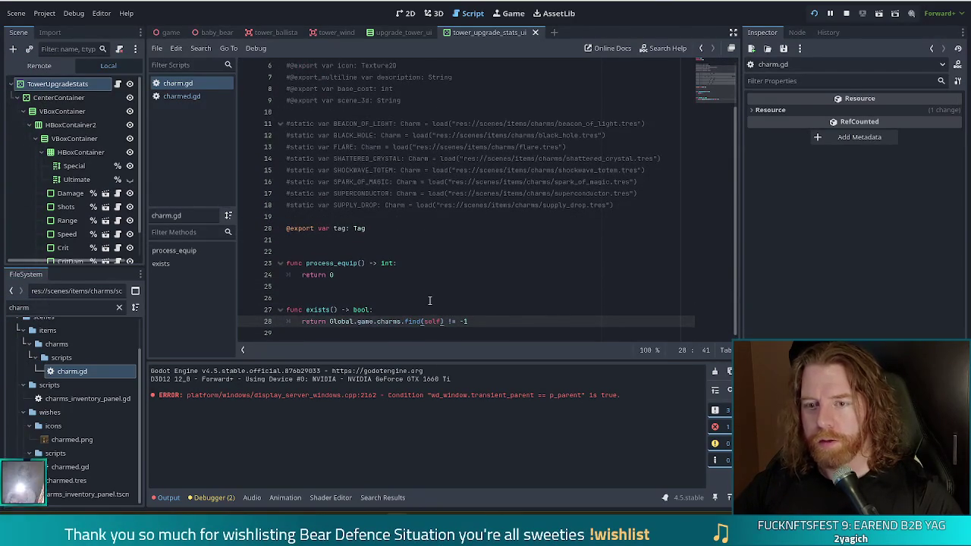
Close charmed.gd and bring up the actions menu for the items folder
click(183, 99)
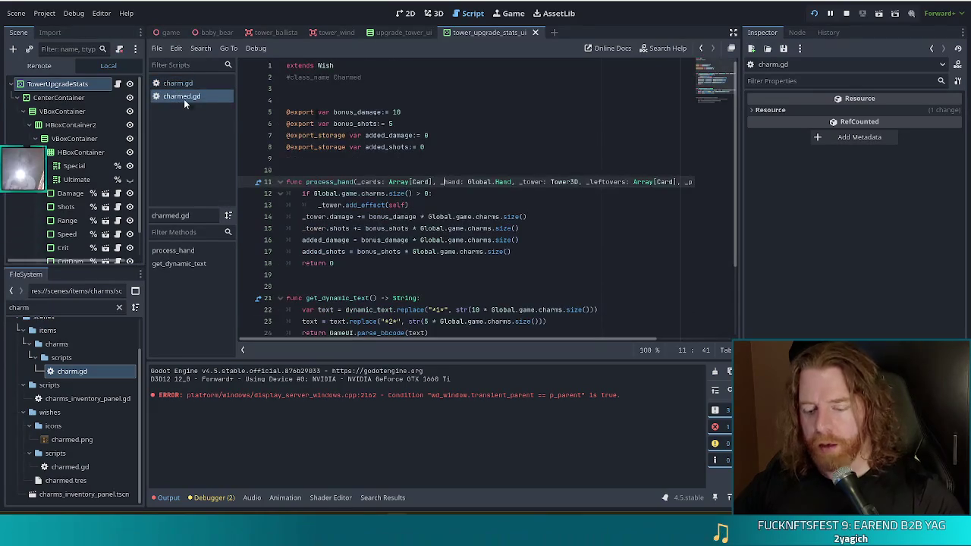
middle_click(184, 96)
scroll(66, 356, up, 1)
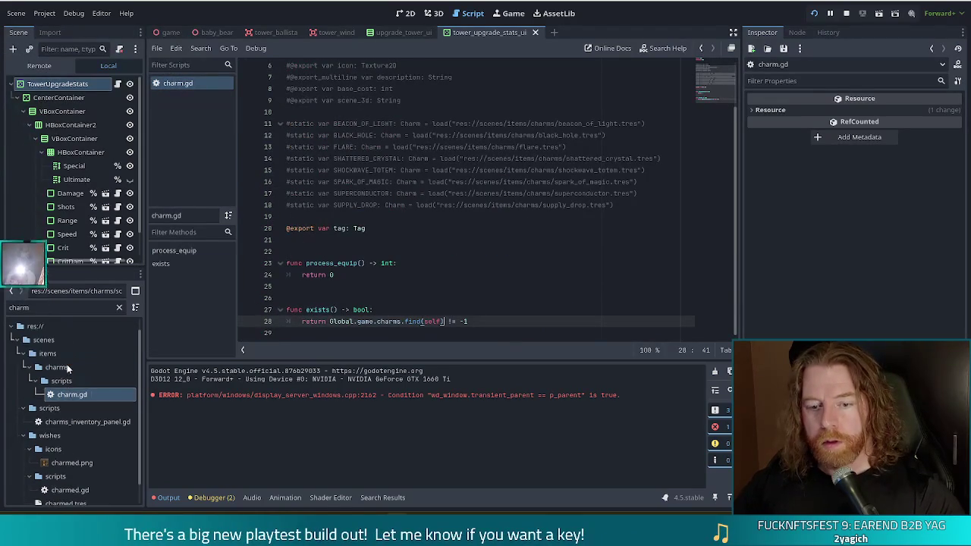
click(64, 381)
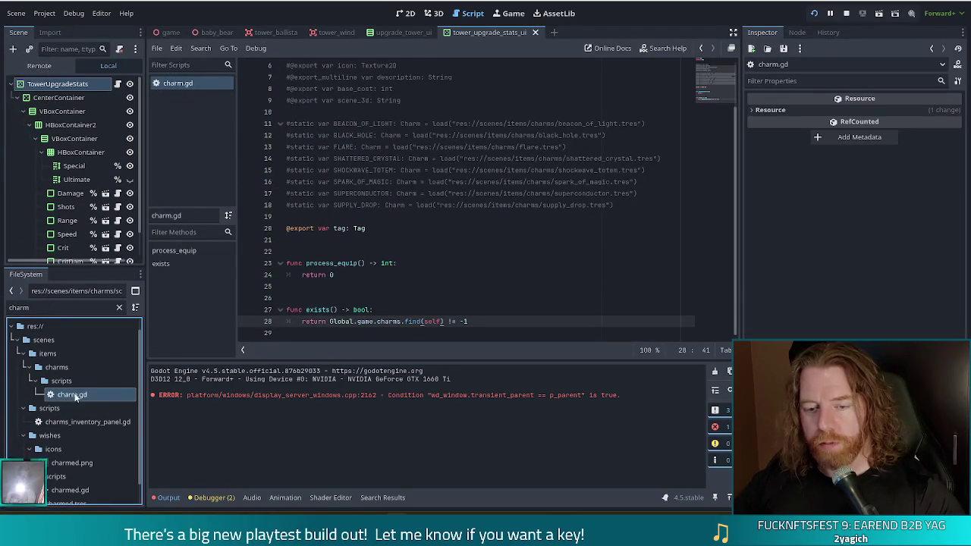
click(55, 355)
right_click(55, 355)
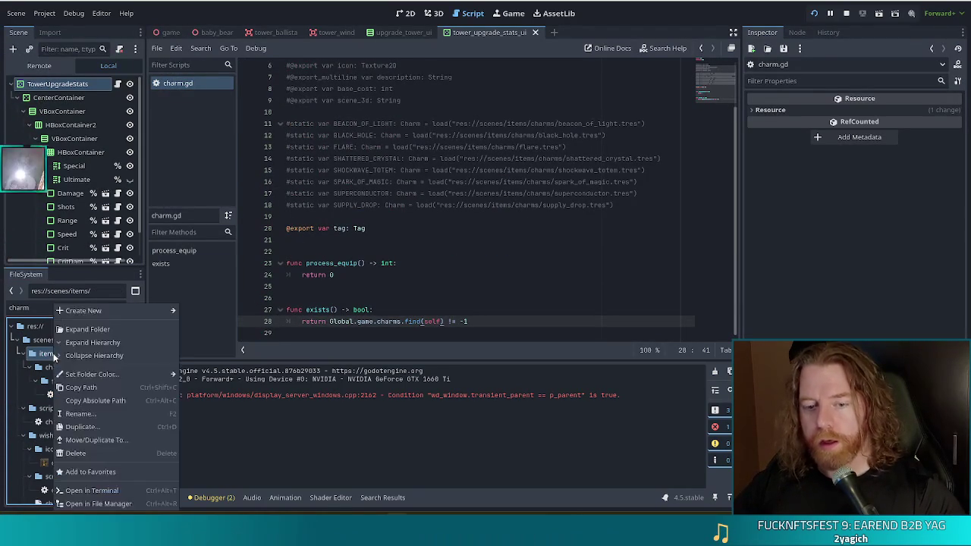
Create a new tower_abilities folder inside scenes/items
mouse_move(107, 310)
click(210, 311)
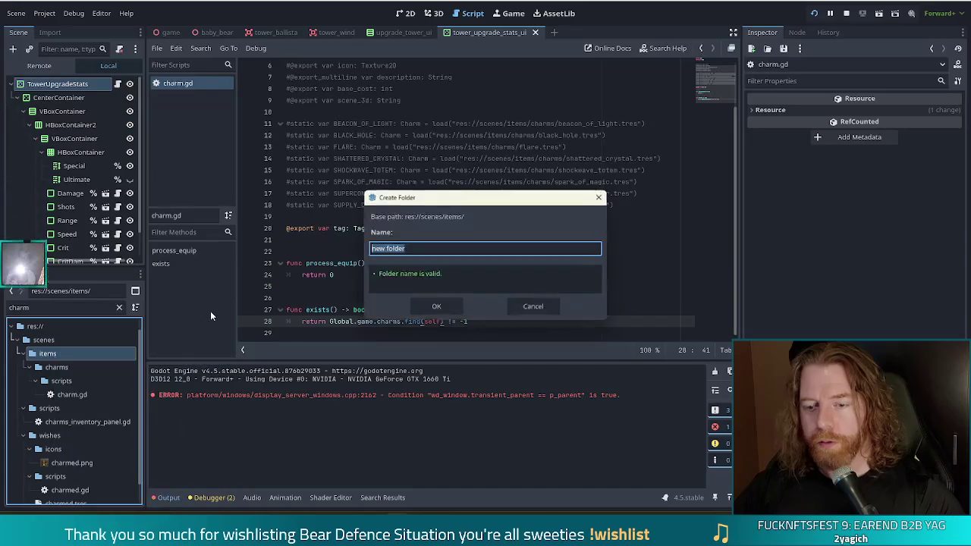
text(tower_ab)
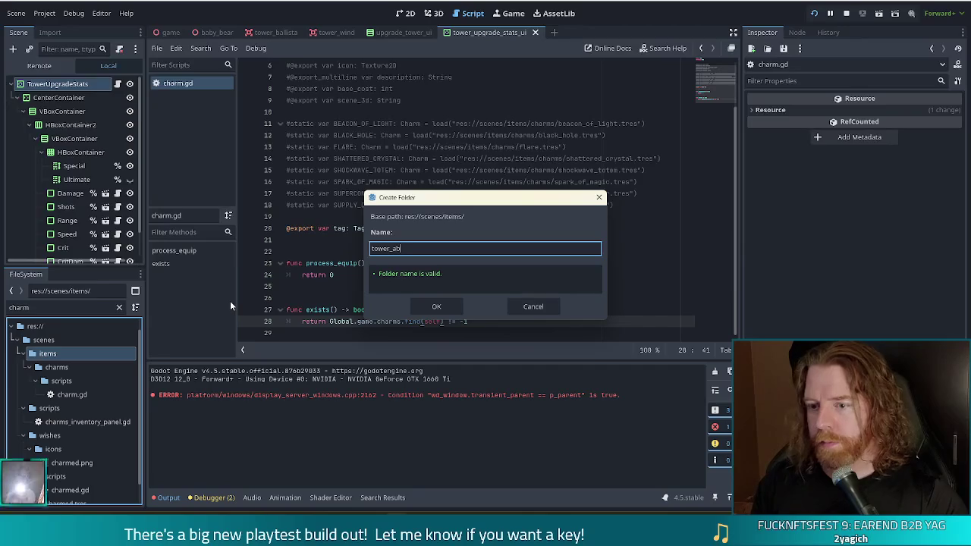
text(ilities)
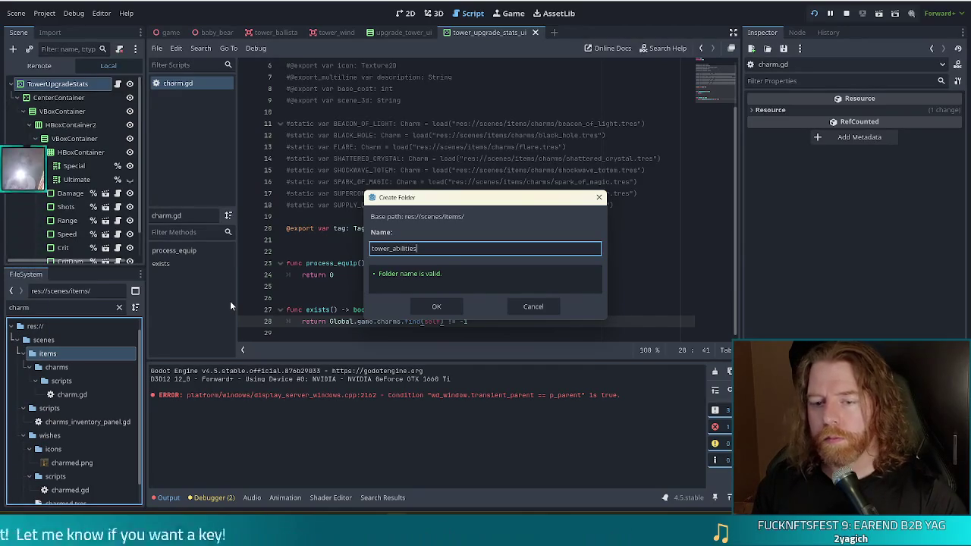
key(Return)
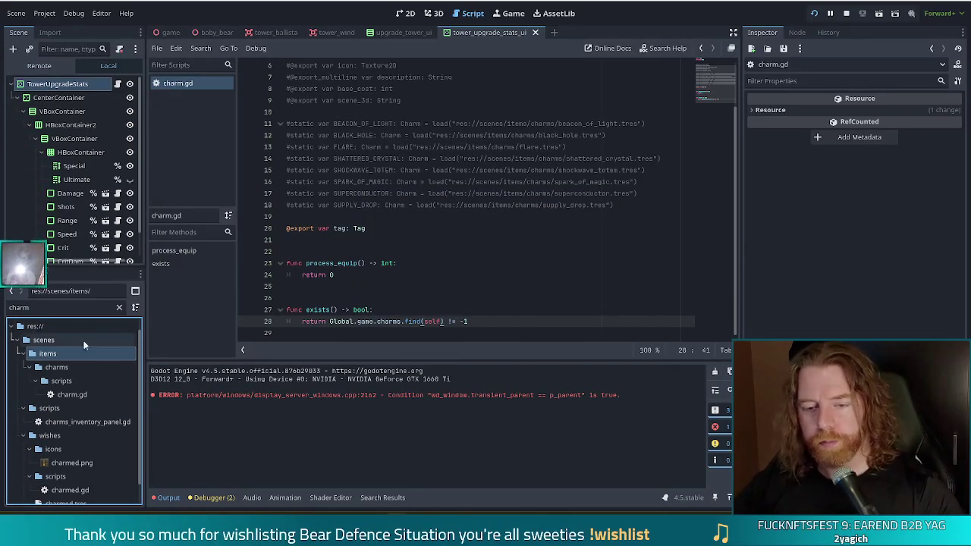
Duplicate charm.gd under the name tower_ability.gd
click(74, 396)
key(ctrl+d)
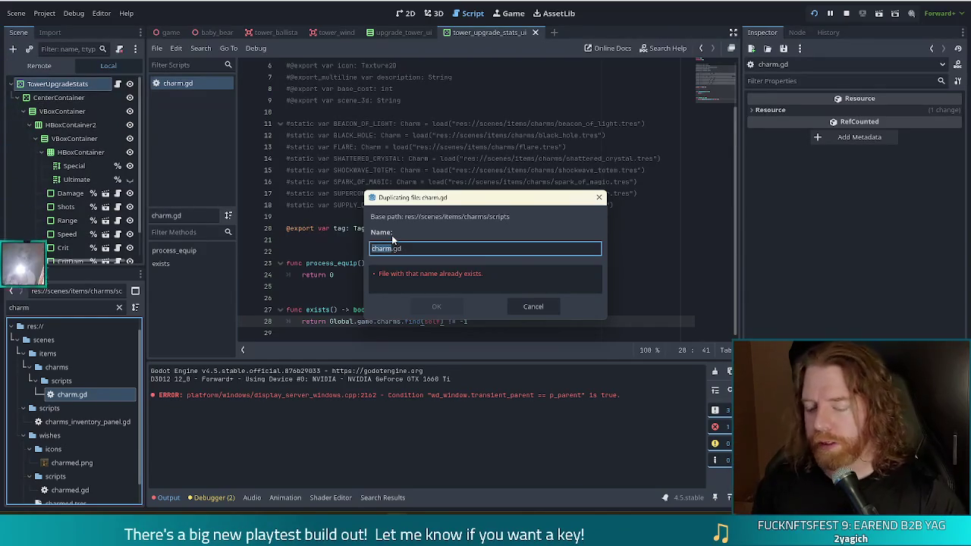
text(tower_abilt)
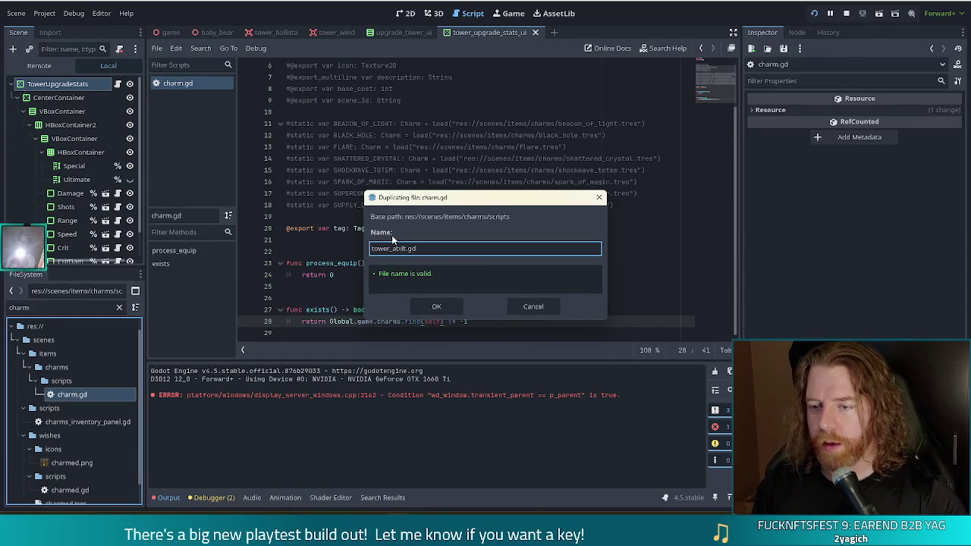
key(BackSpace)
text(ity)
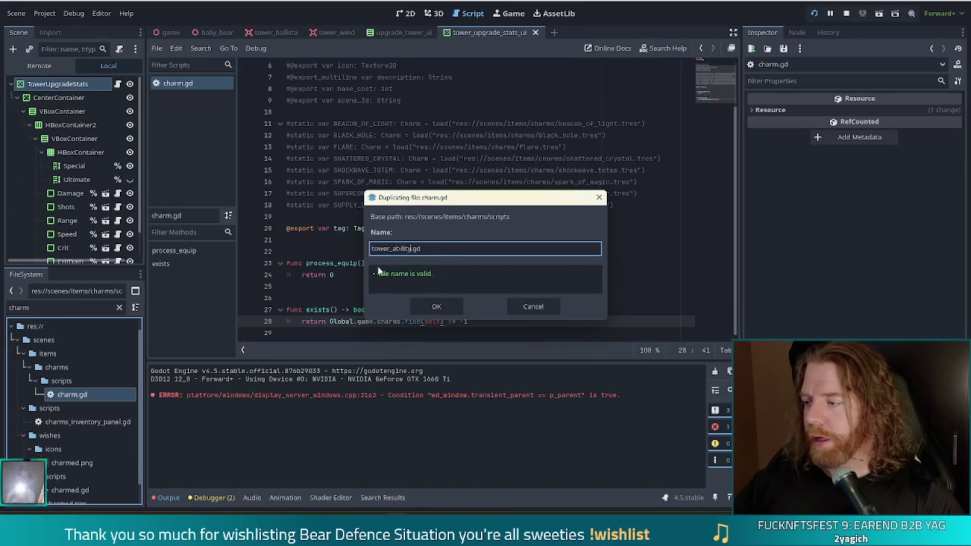
click(436, 306)
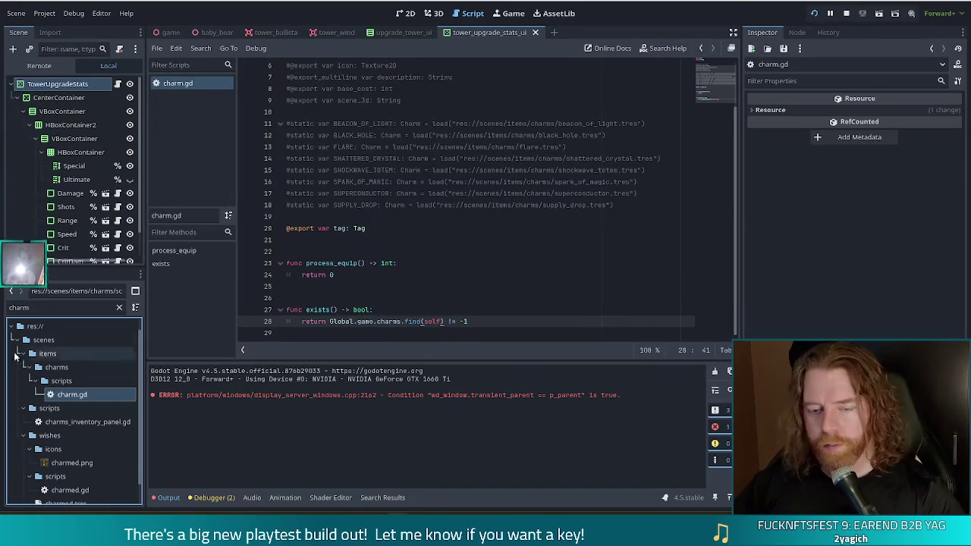
Filter for 'tower_ab', move tower_ability.gd into tower_abilities, and open it
double_click(60, 307)
text(tower)
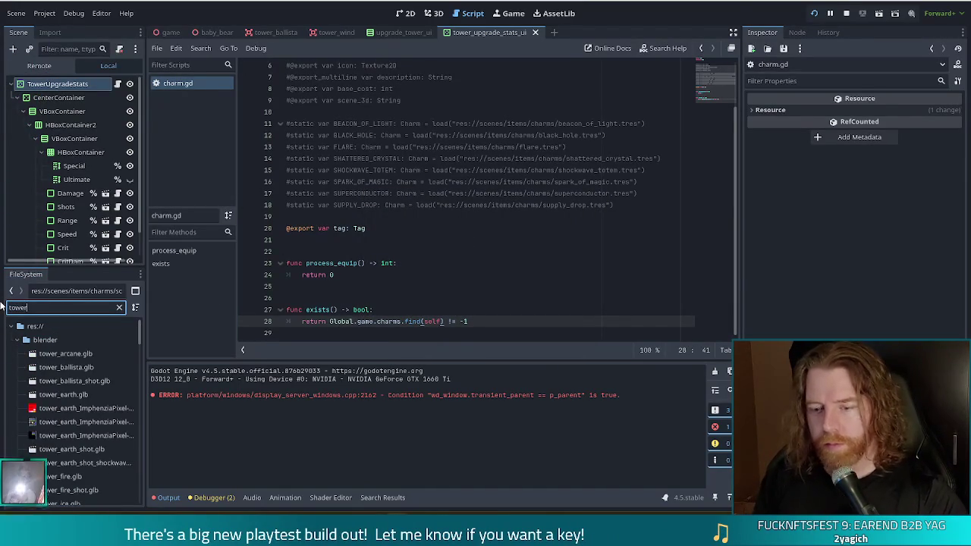
text(_ab)
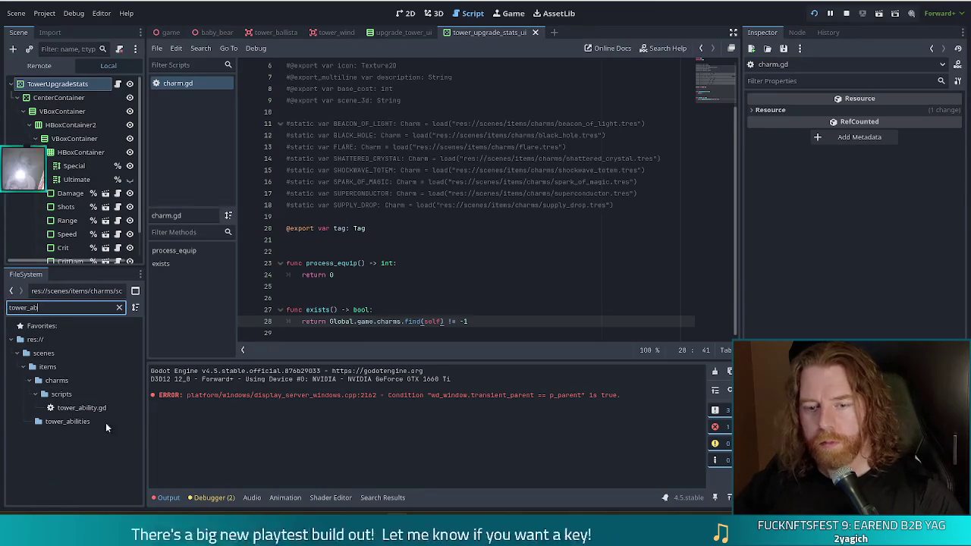
click(83, 408)
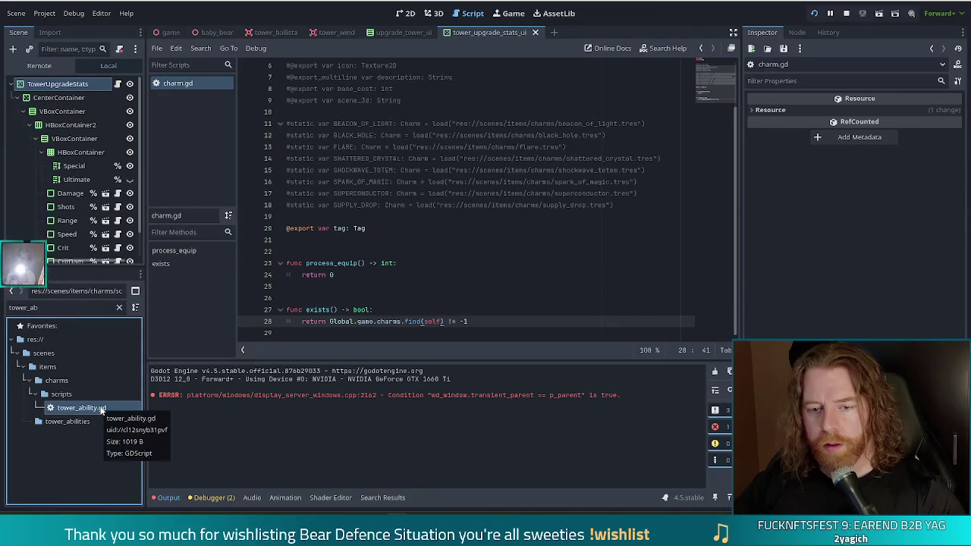
drag(83, 409, 68, 421)
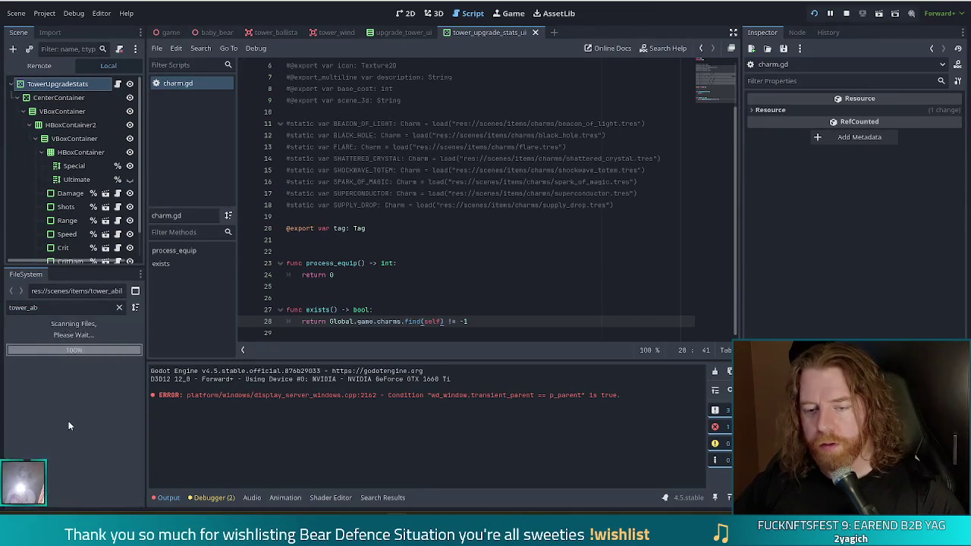
double_click(65, 394)
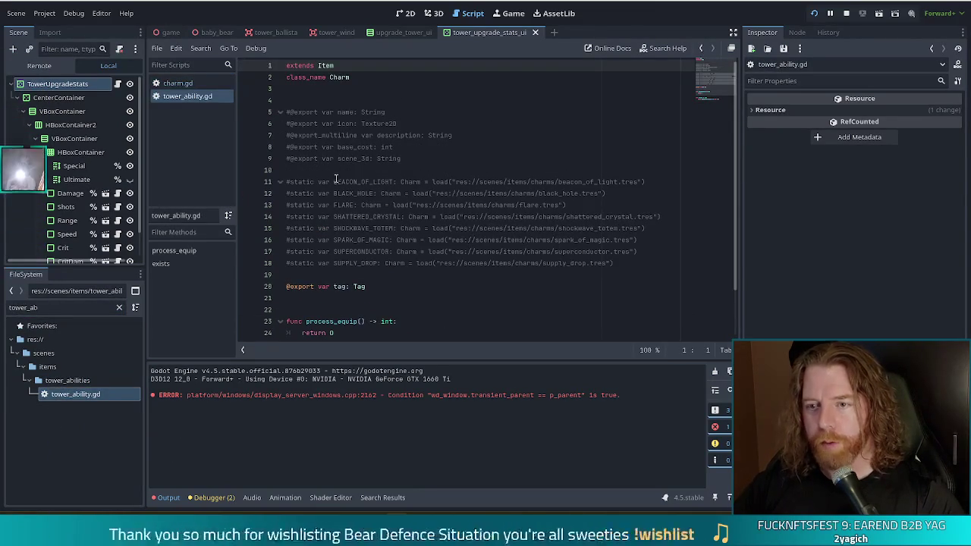
Close charm.gd and select the Charm class name on line 2
click(183, 80)
middle_click(182, 80)
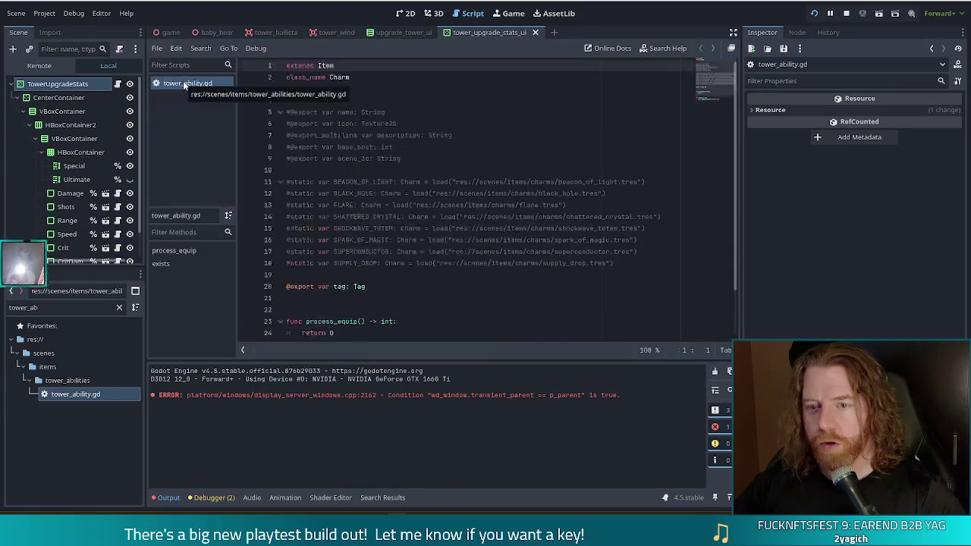
double_click(340, 78)
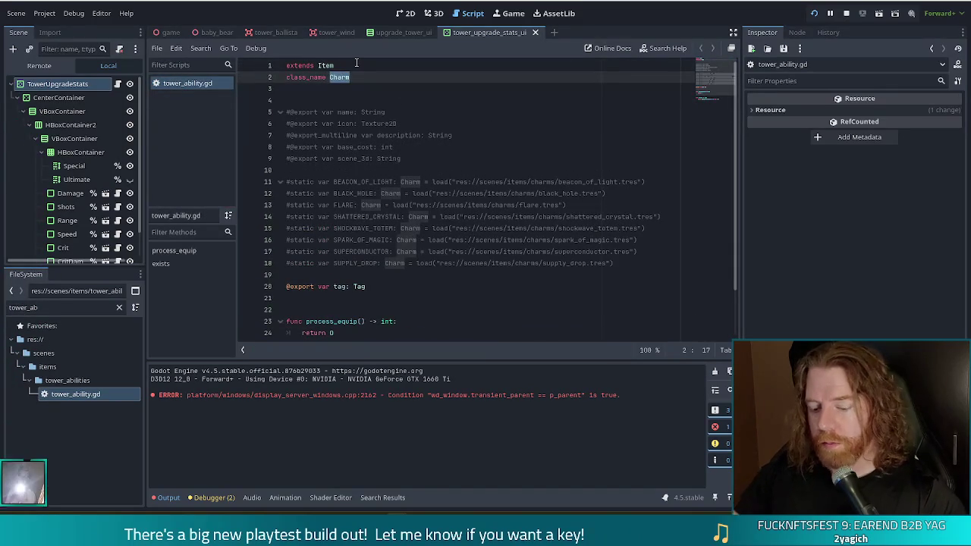
Rename the class to TowerAbility and save the script
text(TowerA)
key(BackSpace)
text(bility)
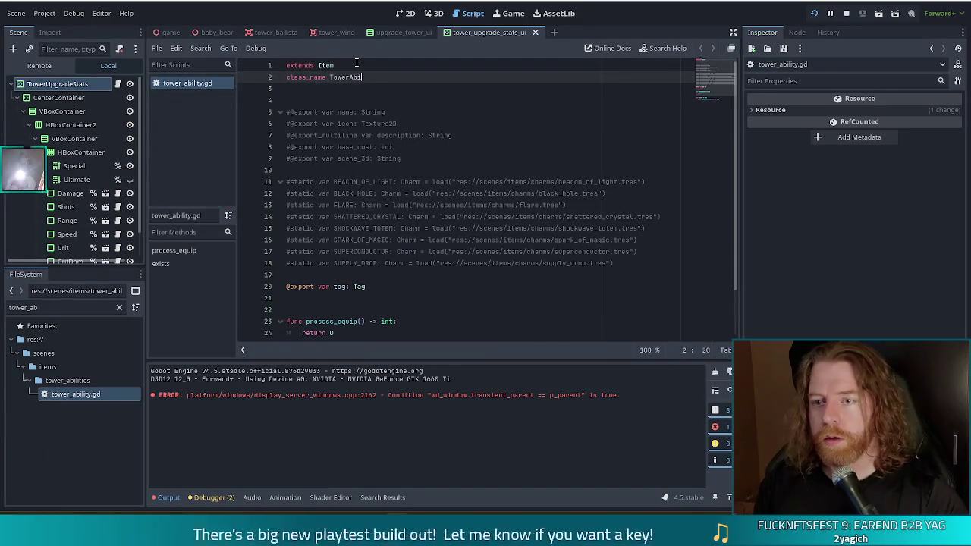
key(ctrl+s)
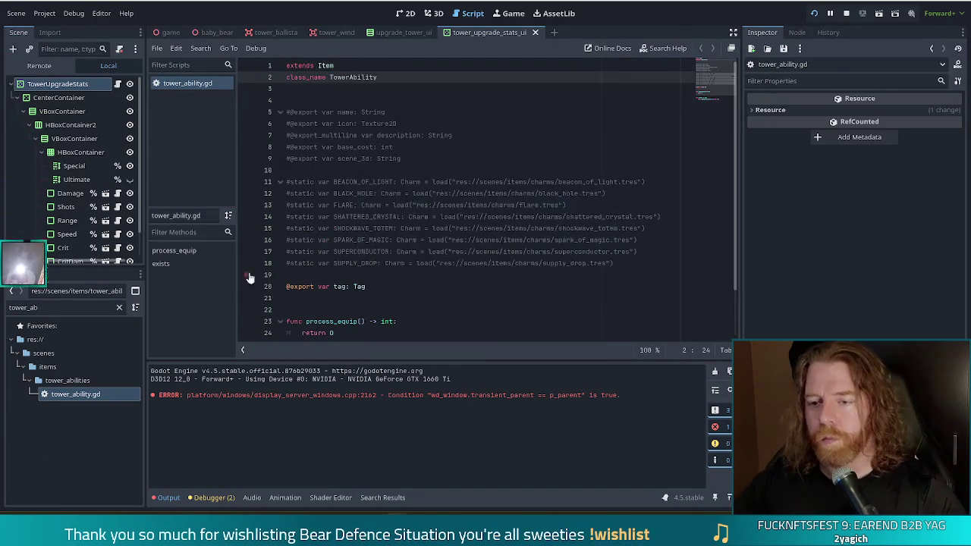
Delete the old charm code from line 5 onward, leaving only extends Item and class_name
click(316, 217)
scroll(613, 270, down, 2)
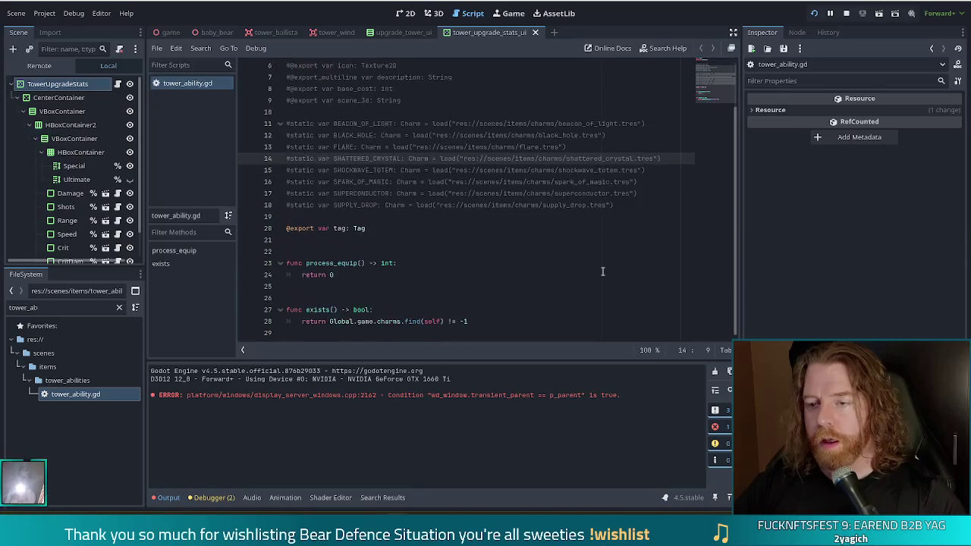
click(491, 322)
scroll(394, 228, up, 2)
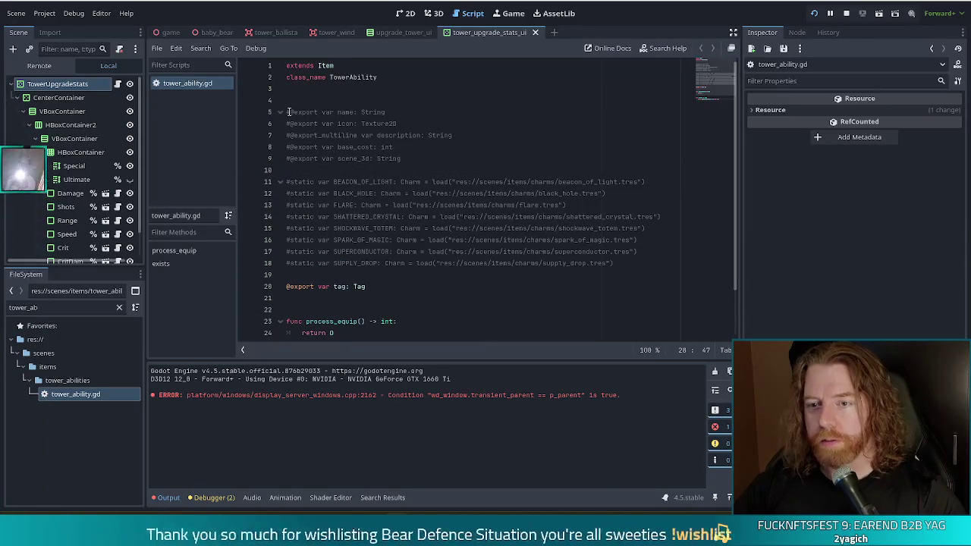
shift+click(298, 112)
key(BackSpace)
key(Up)
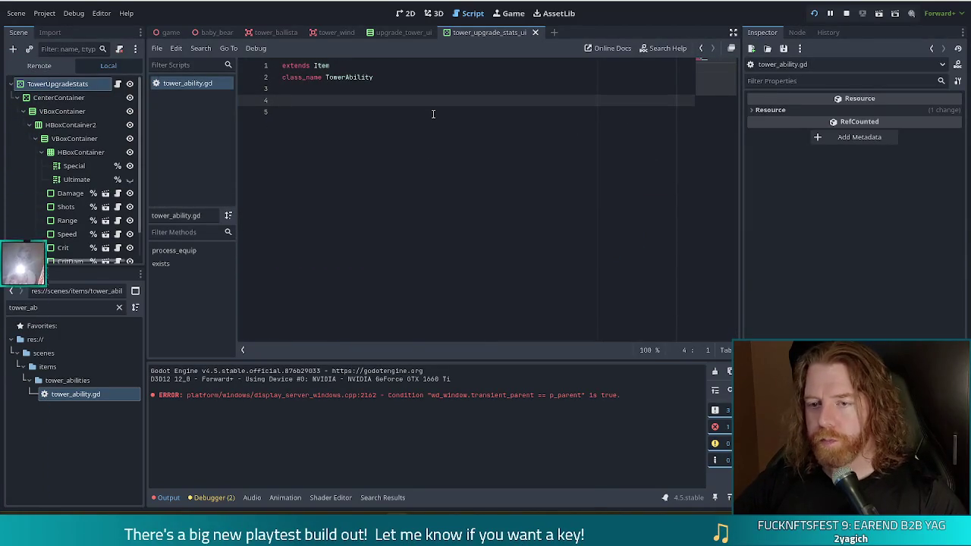
key(Delete)
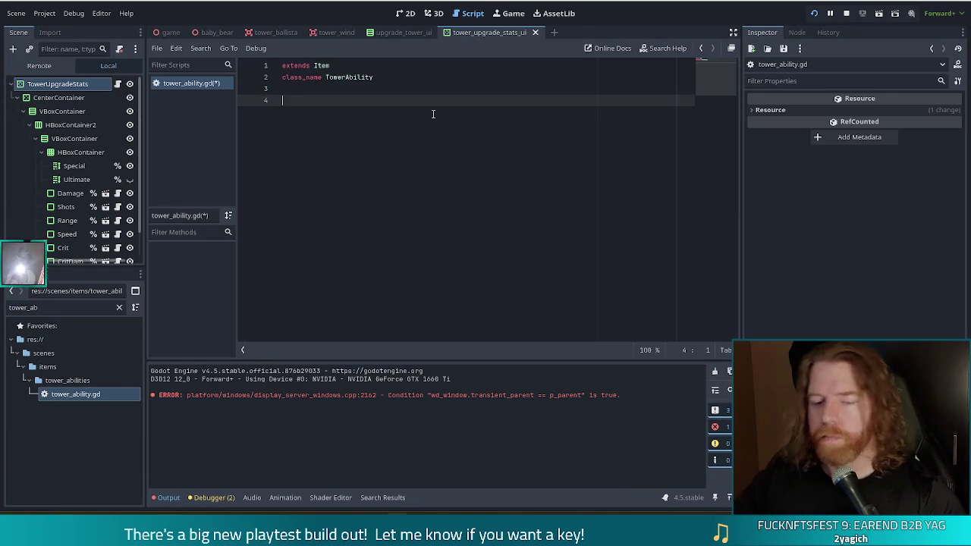
click(117, 310)
Collapse the supplies scripts, supplies and treasure folders in the FileSystem tree
scroll(105, 413, up, 3)
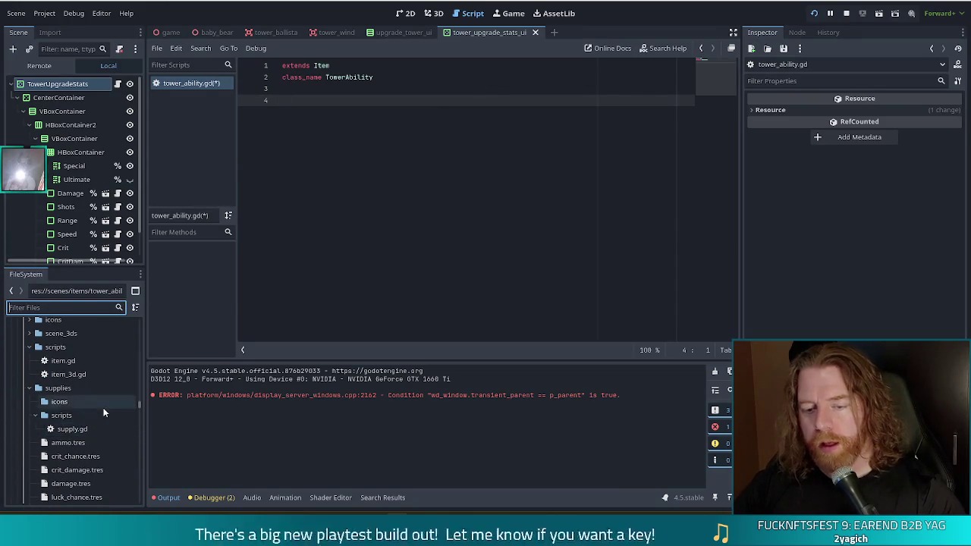
click(35, 415)
scroll(25, 349, up, 1)
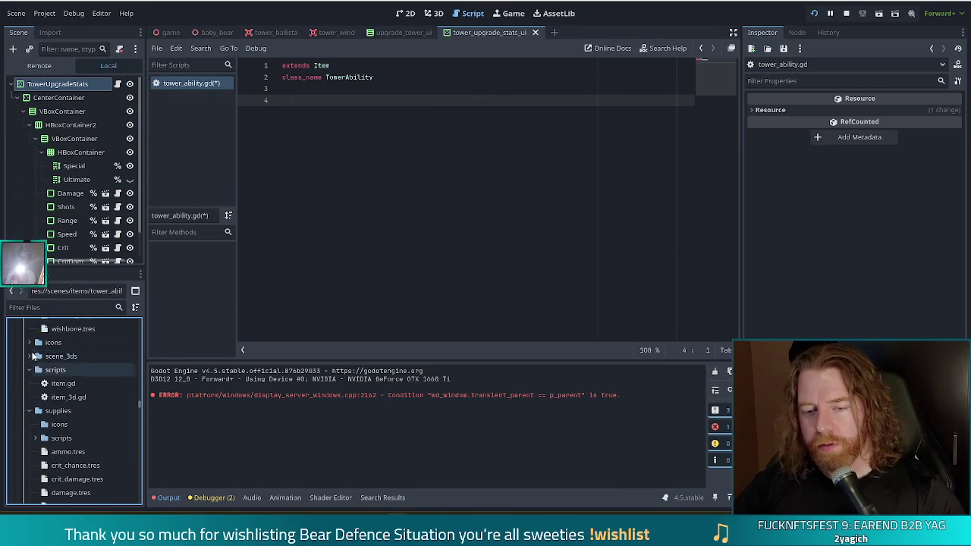
click(30, 411)
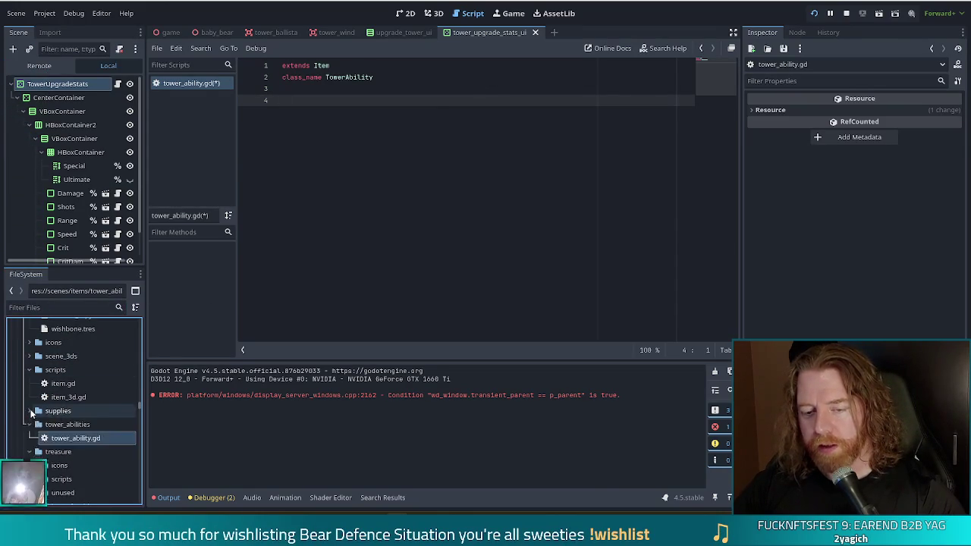
click(30, 452)
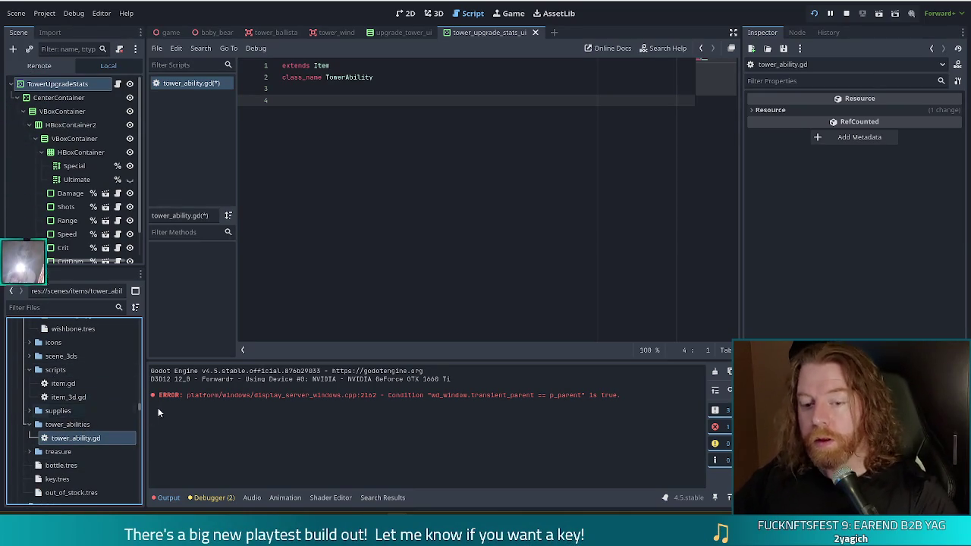
Select bottle.tres and duplicate it with Ctrl+D
scroll(77, 407, up, 3)
scroll(78, 410, up, 2)
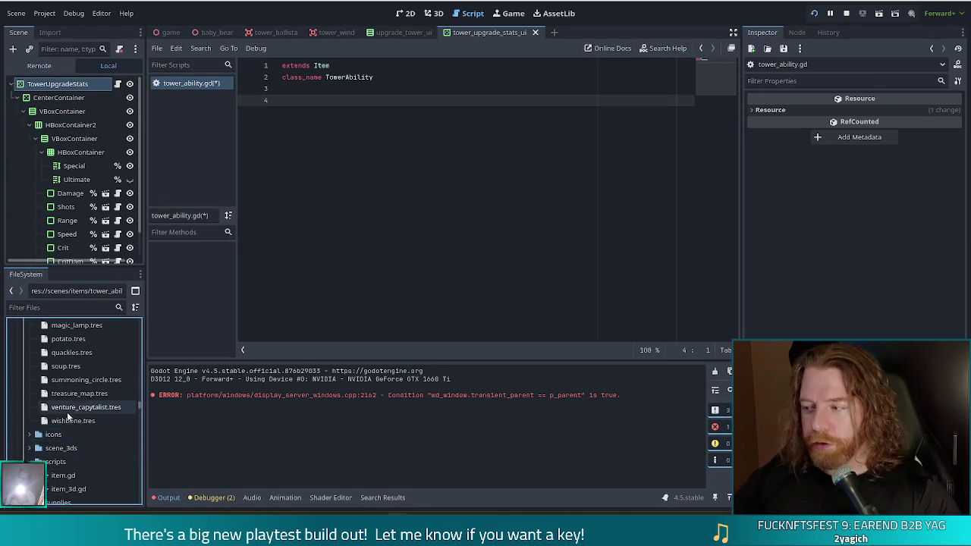
scroll(94, 394, up, 10)
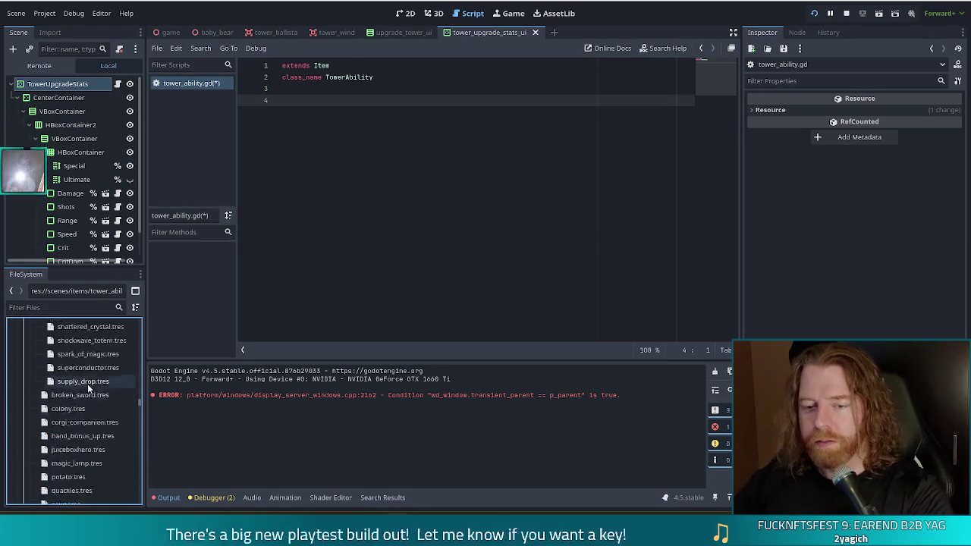
scroll(91, 396, up, 10)
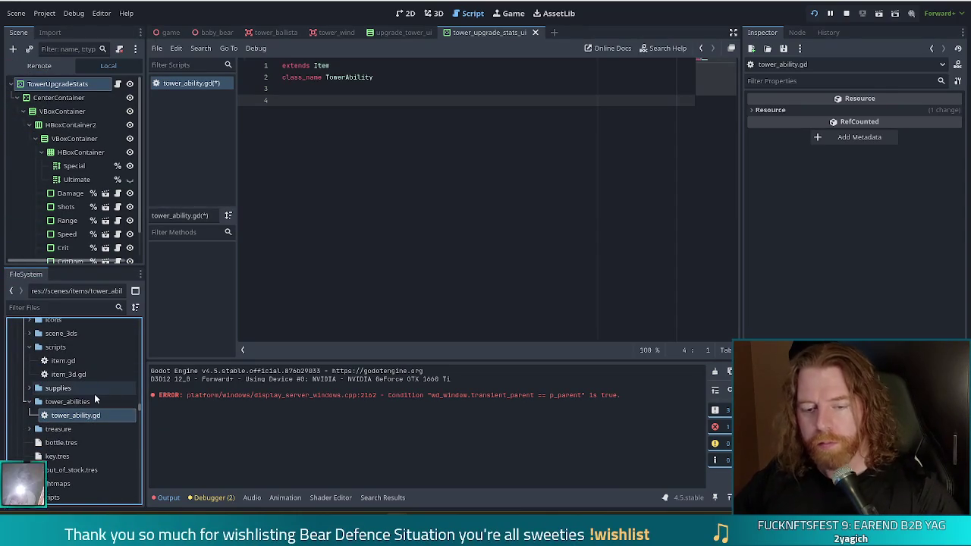
click(62, 442)
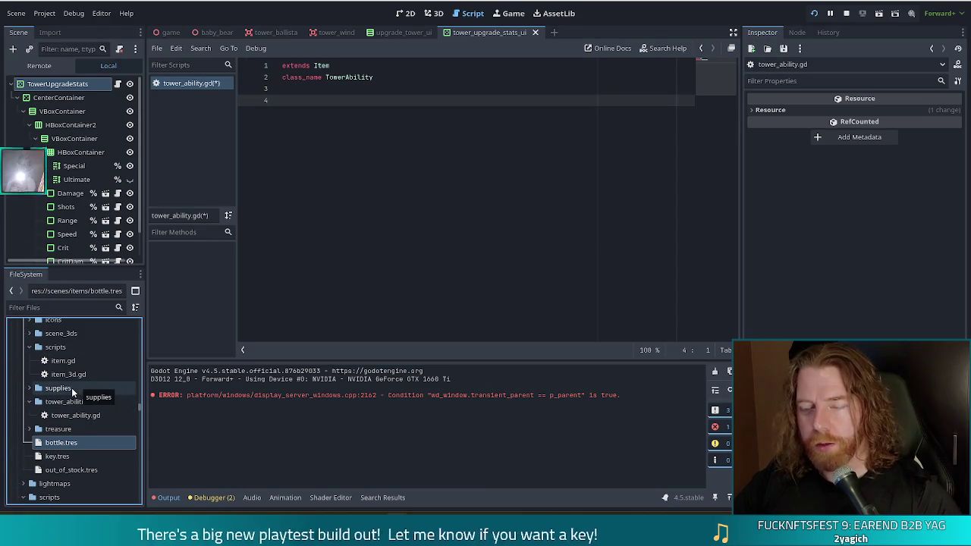
key(ctrl+d)
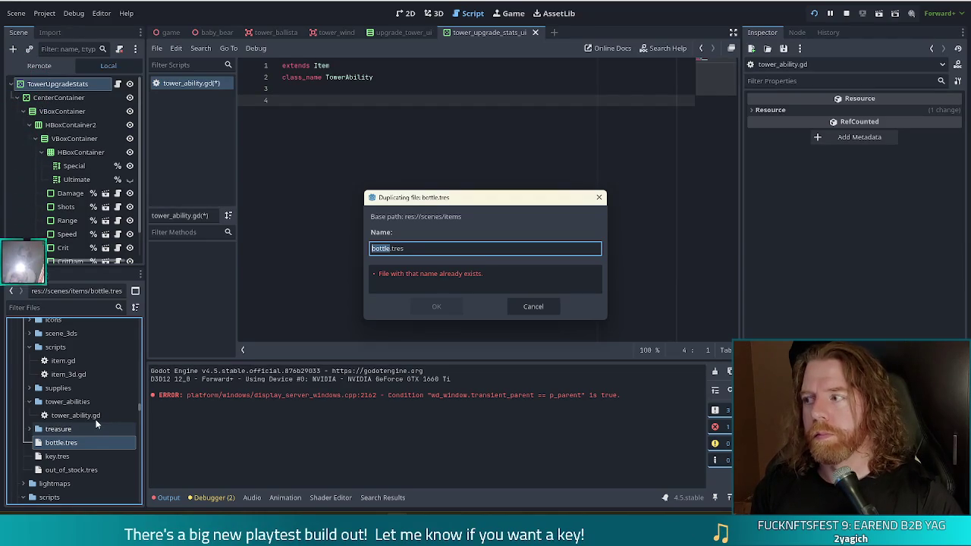
Name the copy ballista_trueshot_aura and move it into the tower_abilities folder
text(ball)
text(ista_true)
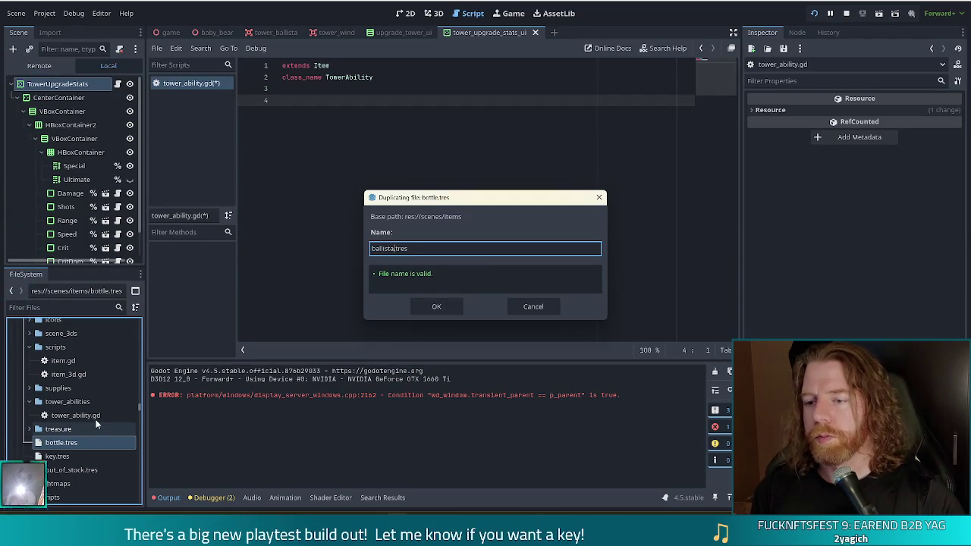
text(shot_aura)
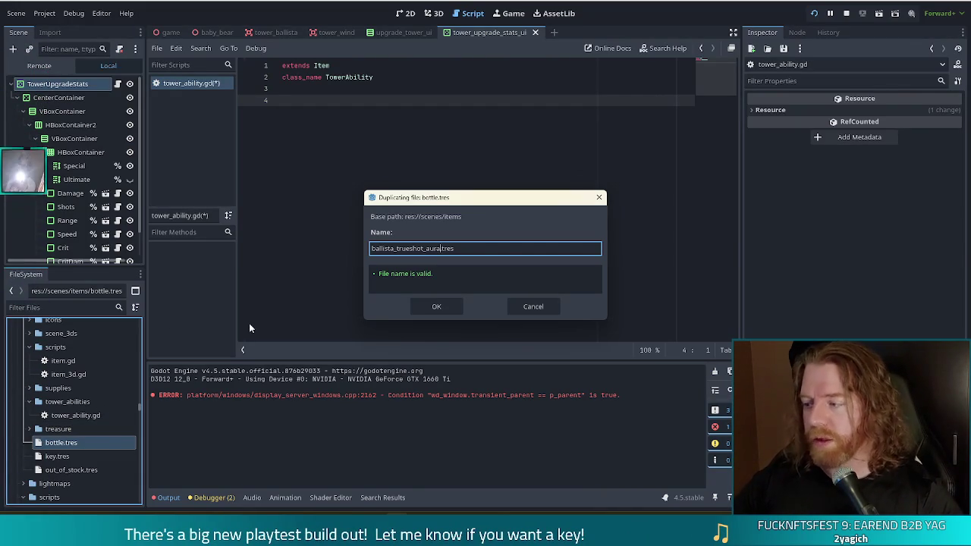
click(443, 308)
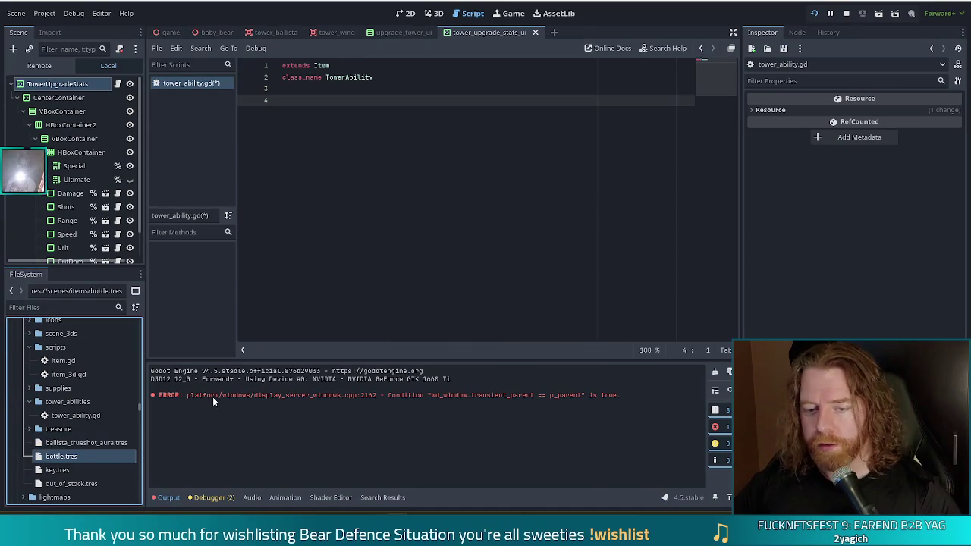
drag(79, 443, 68, 399)
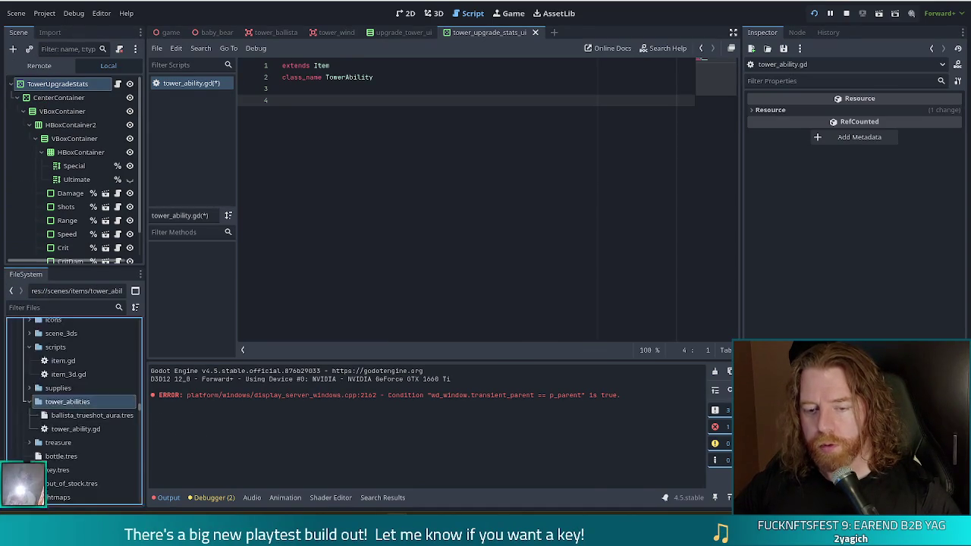
Give ballista_trueshot_aura.tres the tower_ability.gd script, name it Trueshot Aura, and clear its icon
click(74, 416)
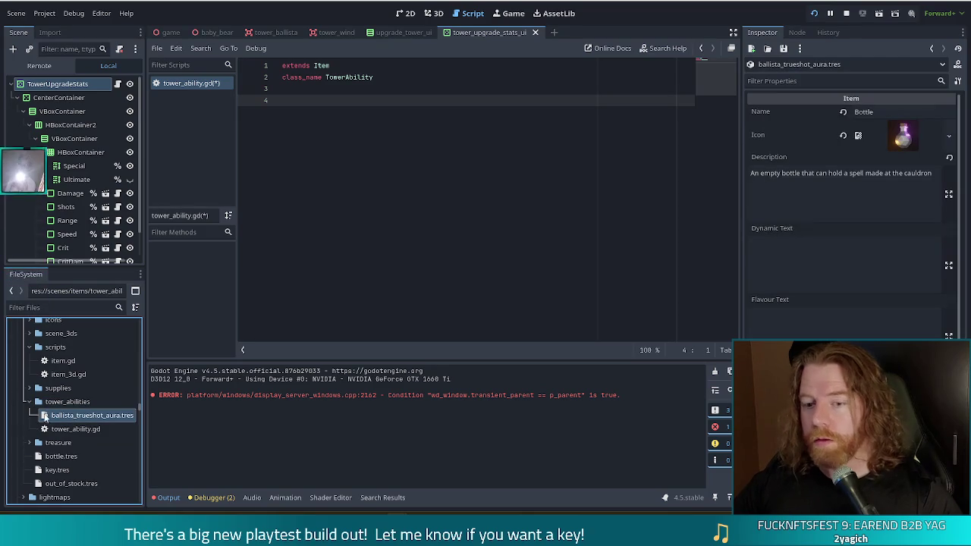
scroll(811, 330, down, 1)
drag(76, 429, 333, 402)
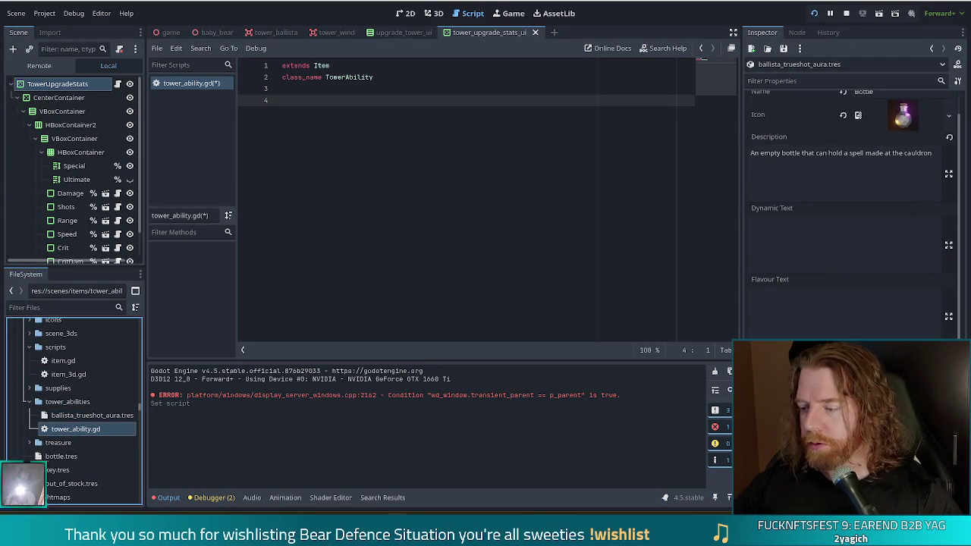
click(872, 92)
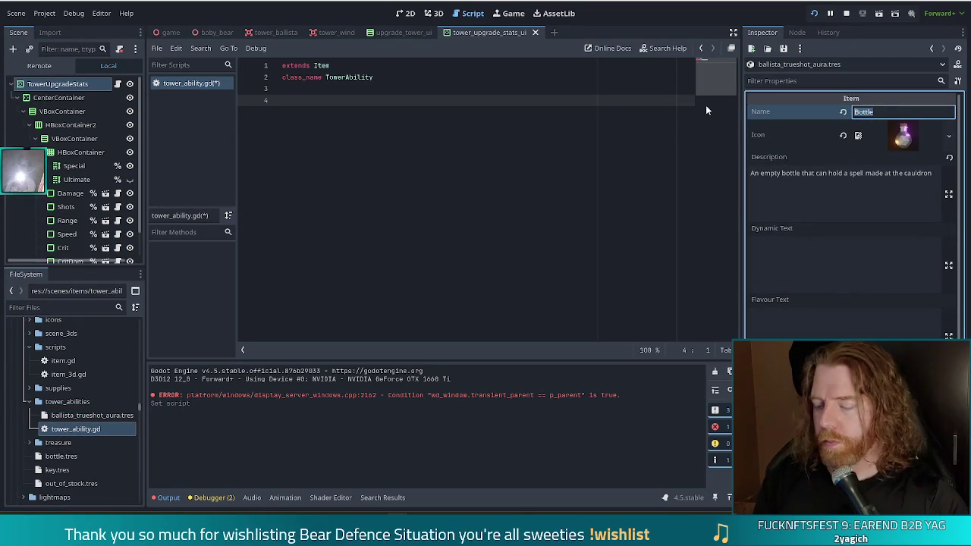
text(Trueshot Aura)
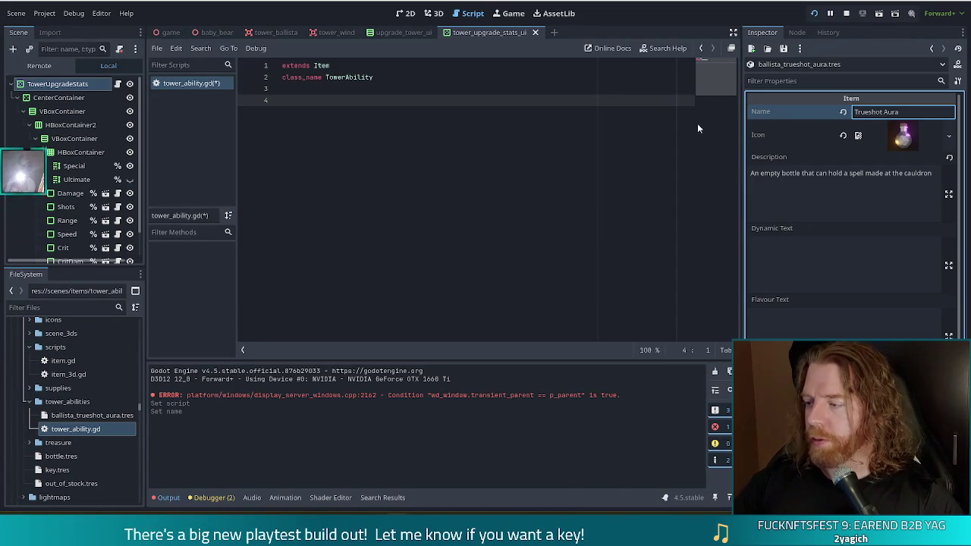
click(843, 135)
click(829, 188)
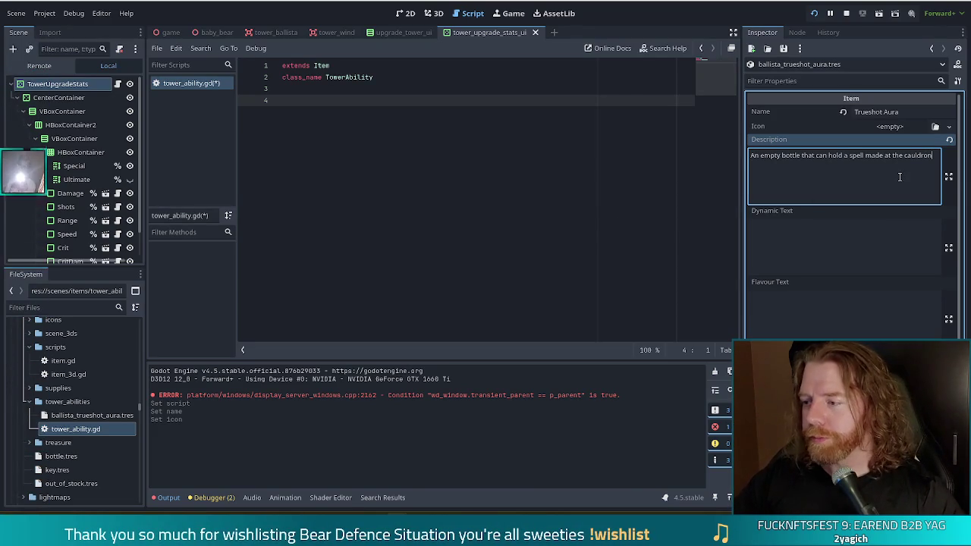
key(ctrl+a)
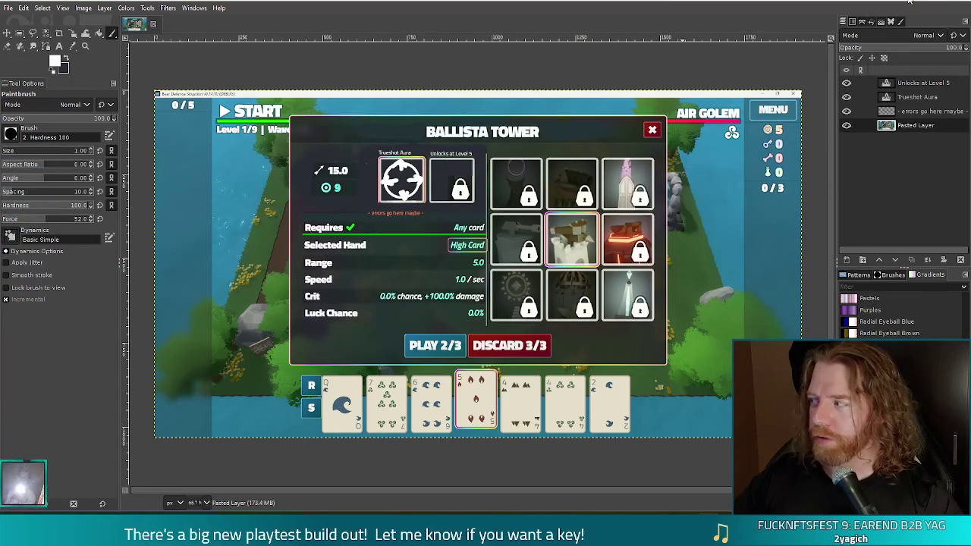
Switch from GIMP back to the Godot editor
key(alt+Tab)
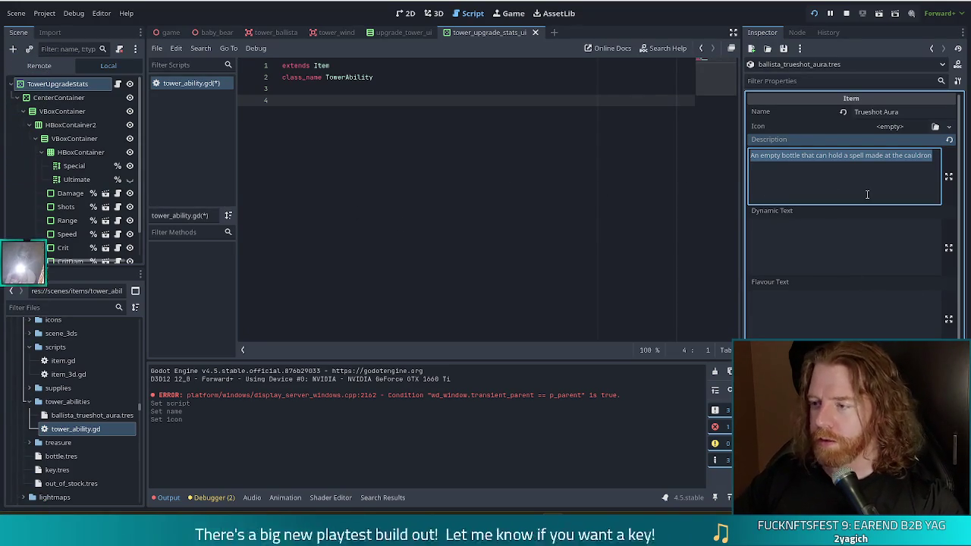
click(933, 162)
drag(934, 162, 744, 157)
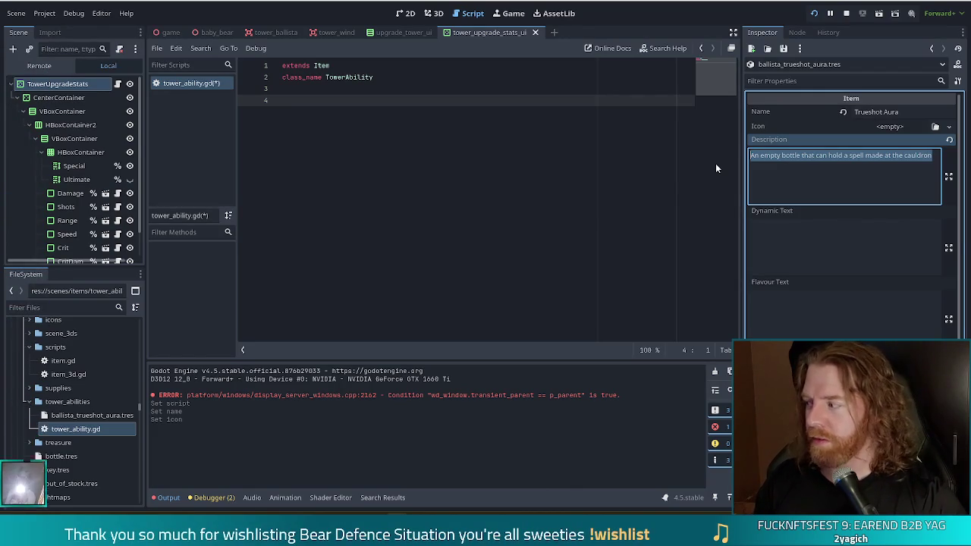
click(101, 304)
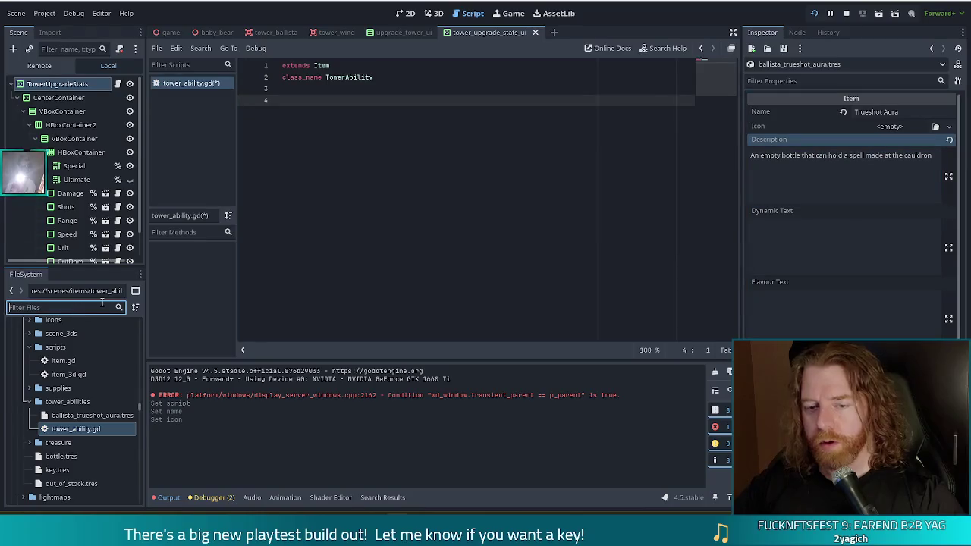
Filter files by 'ballista', copy tower_ballista.tres's Special String text, and return to Trueshot Aura's description
text(ballista)
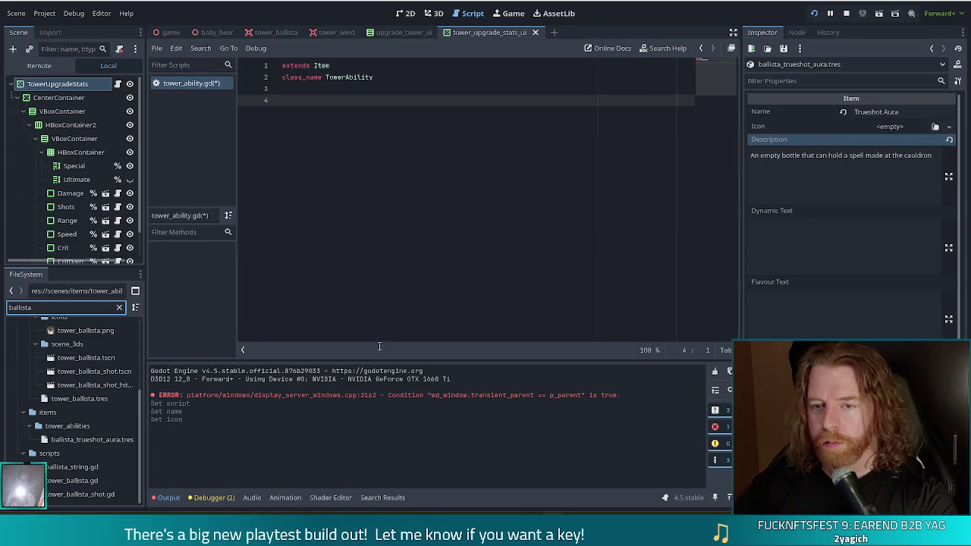
click(104, 400)
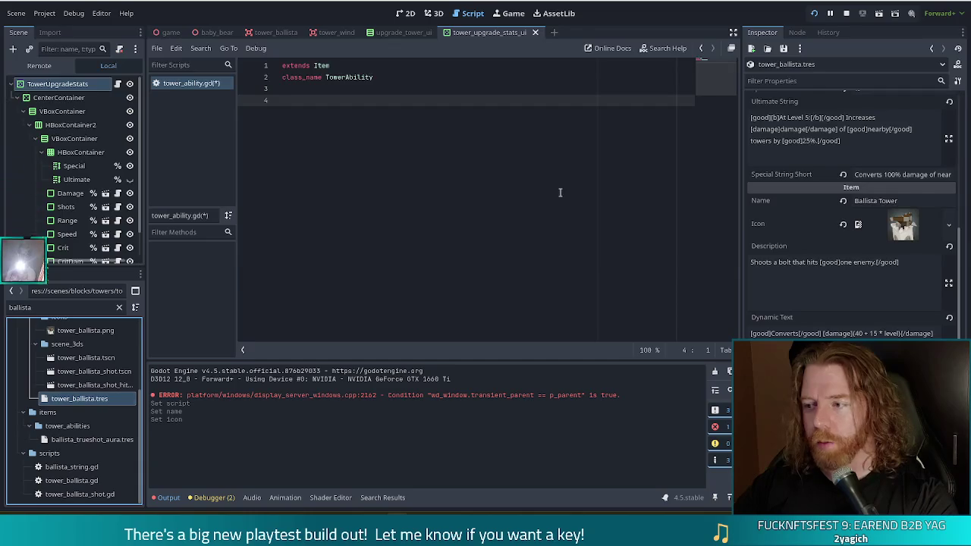
scroll(863, 153, up, 5)
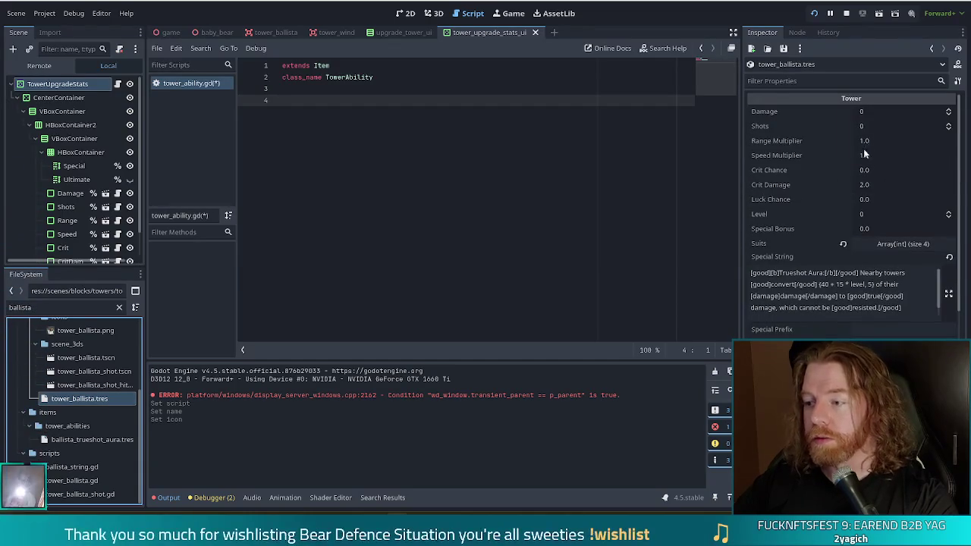
scroll(895, 245, down, 1)
mouse_move(901, 256)
mouse_down()
mouse_move(756, 240)
mouse_move(750, 222)
mouse_up()
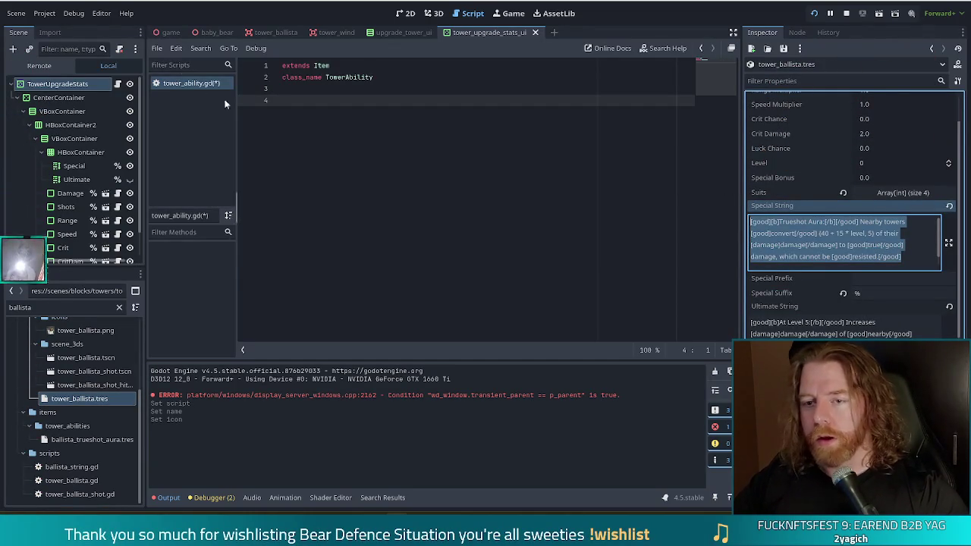
click(197, 85)
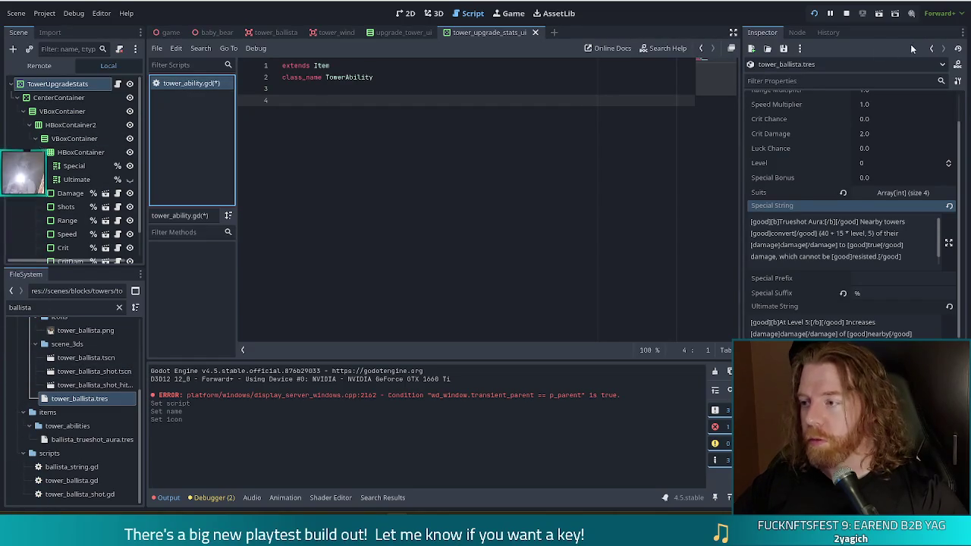
click(930, 48)
click(865, 174)
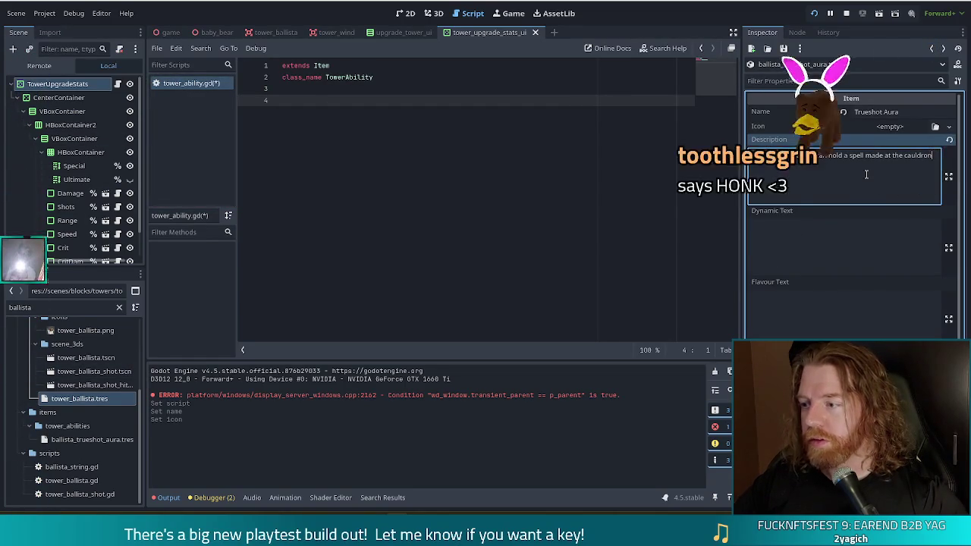
Replace the placeholder description with the copied Trueshot Aura ability text
key(ctrl+a)
text([good][b]Trueshot Aura:[/b][/good] Nearby towers [good]convert[/good] (40 + 15 * level, 5) of their [damage]damage[/damage] to [good]true[/good] damage, which cannot be [good]resisted.[/good])
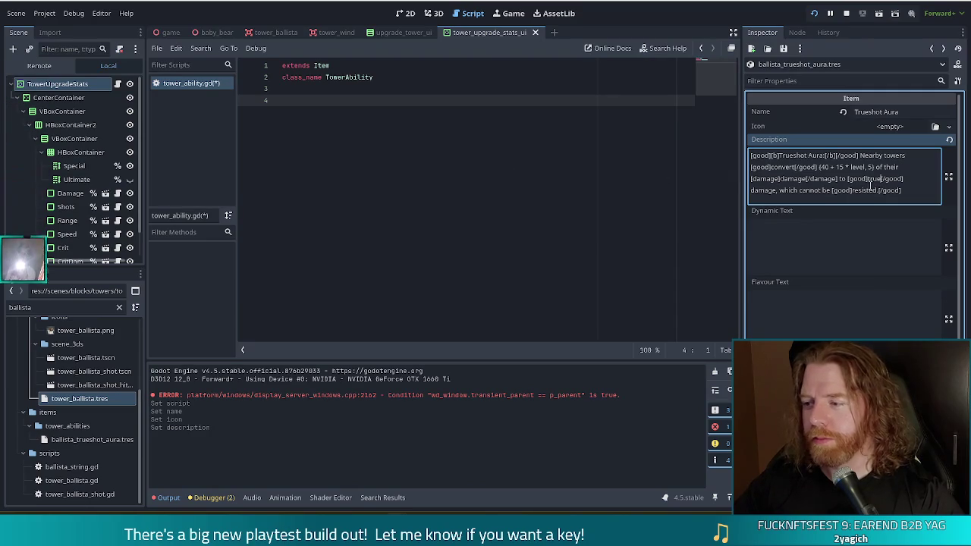
Finish editing the Trueshot Aura description and save with Ctrl+S
click(925, 193)
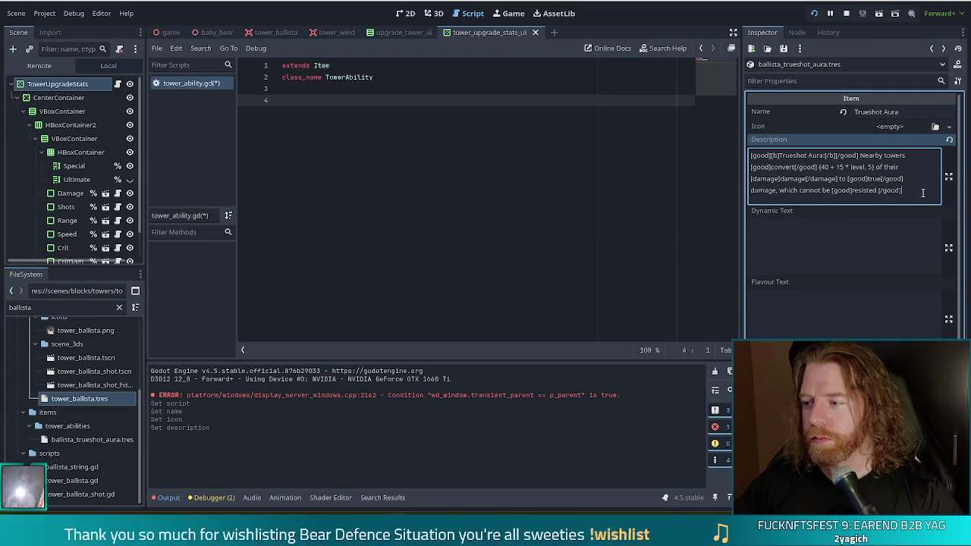
key(ctrl+s)
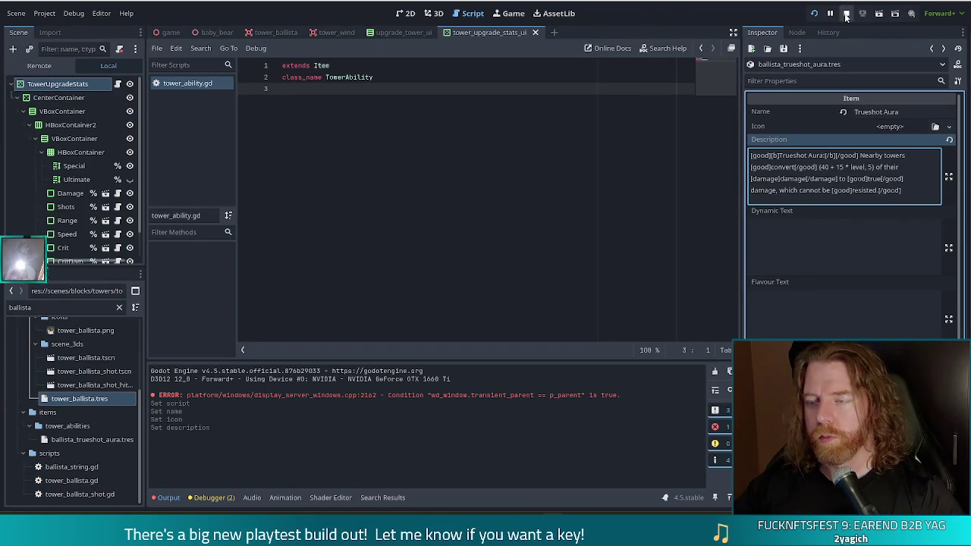
Stop the running game and inspect the Special and Ultimate labels in the 2D stats UI scene
click(846, 15)
click(404, 13)
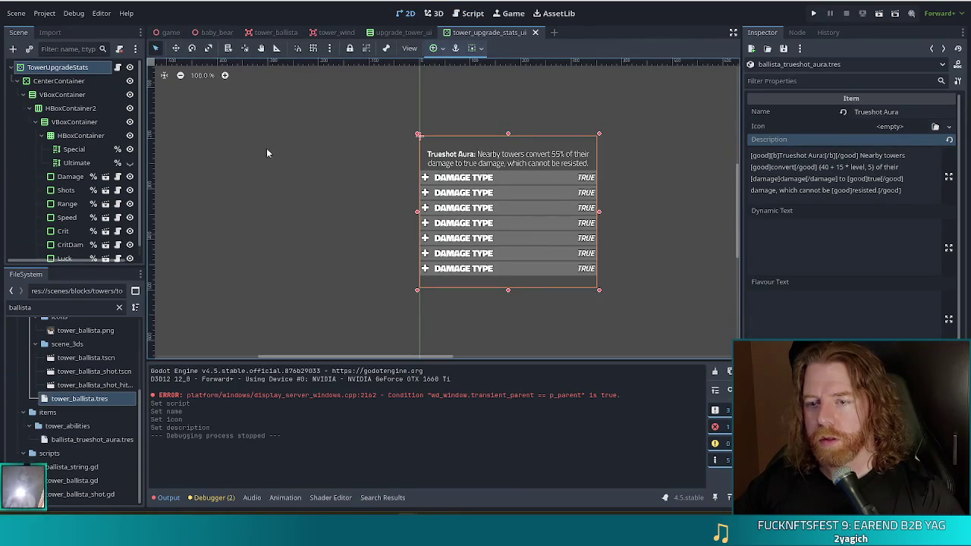
click(106, 149)
click(80, 163)
click(76, 148)
click(84, 164)
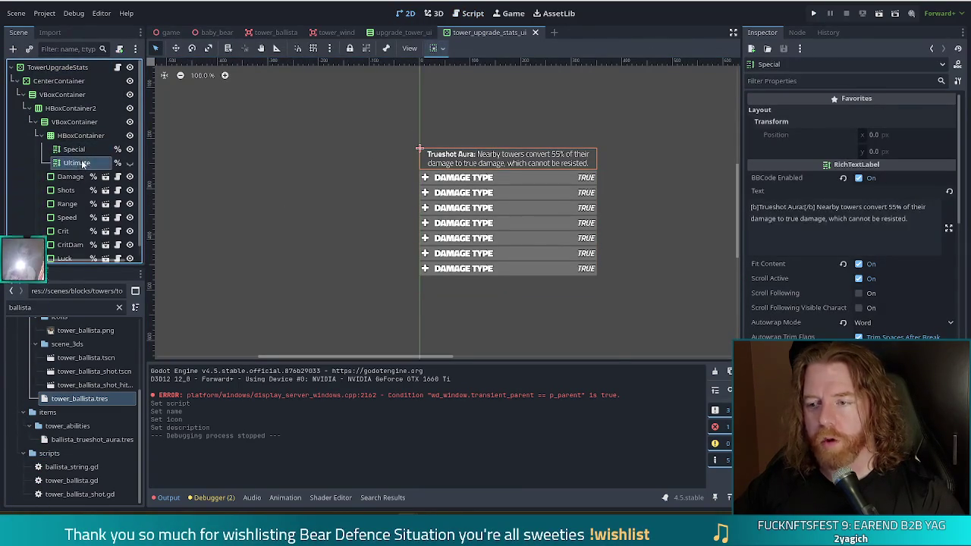
click(76, 149)
Raise the labels' container grid to 4 columns
click(76, 136)
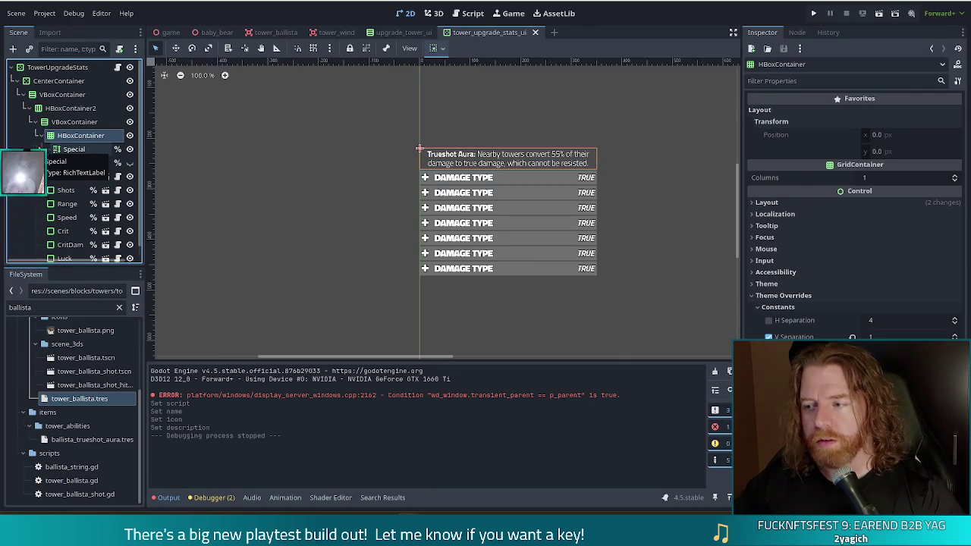
click(954, 178)
click(954, 178)
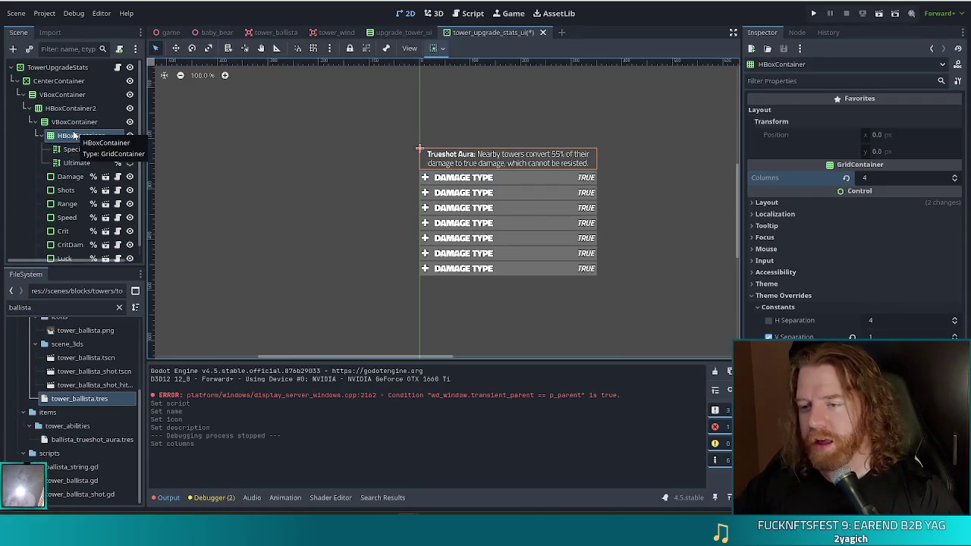
click(75, 161)
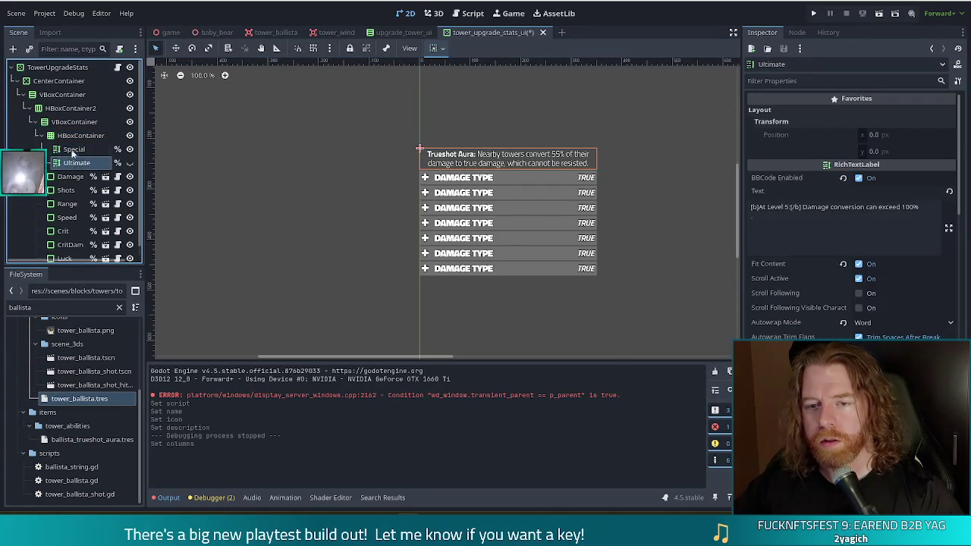
click(68, 135)
Change the container's node type back to HBoxContainer
right_click(69, 135)
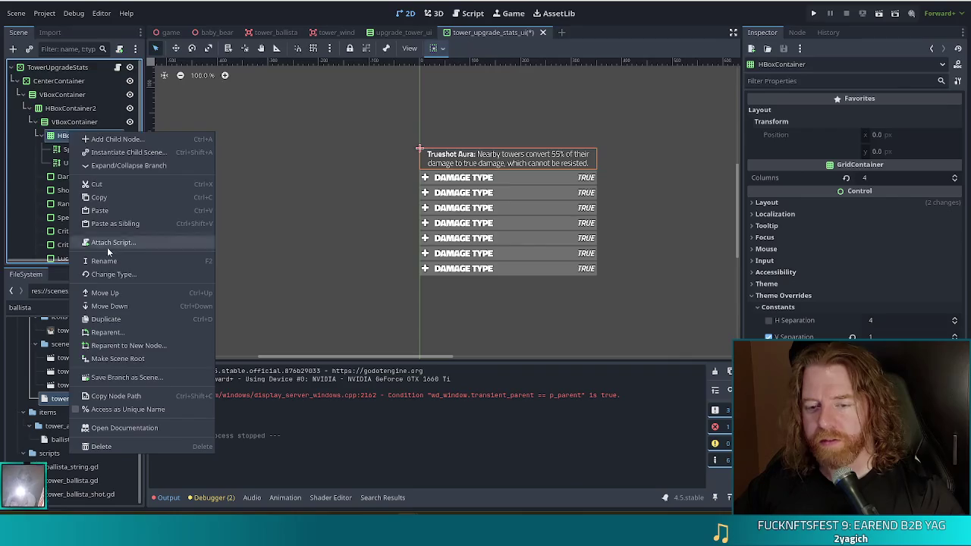
click(112, 274)
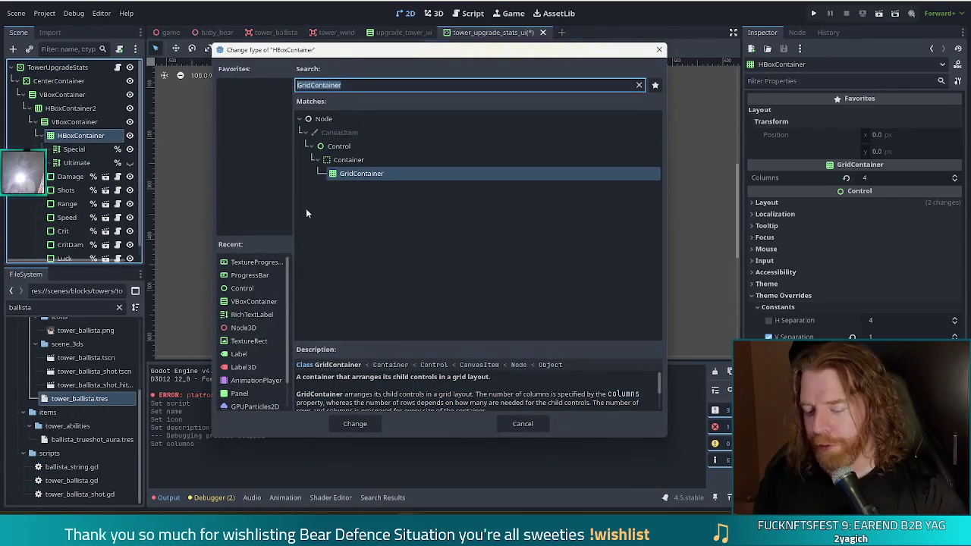
text(hbox)
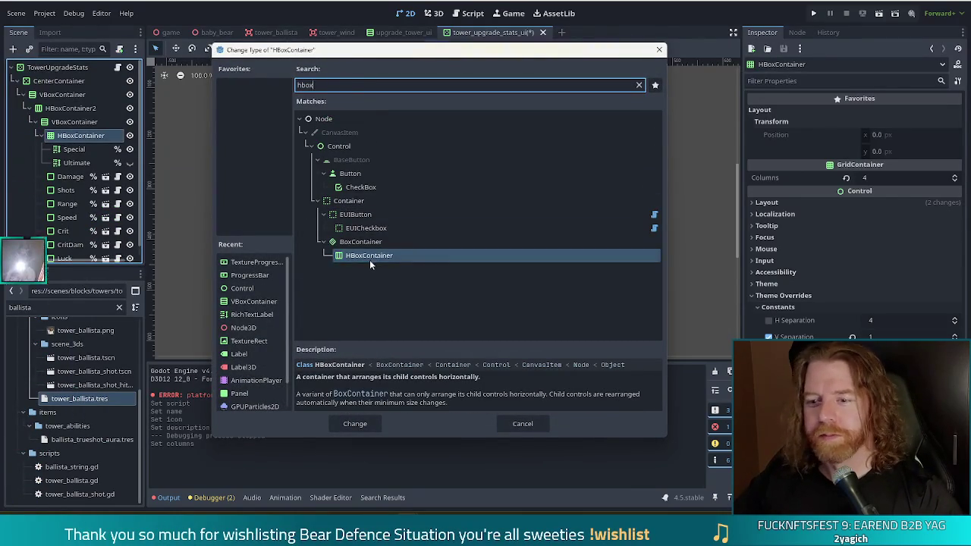
double_click(369, 256)
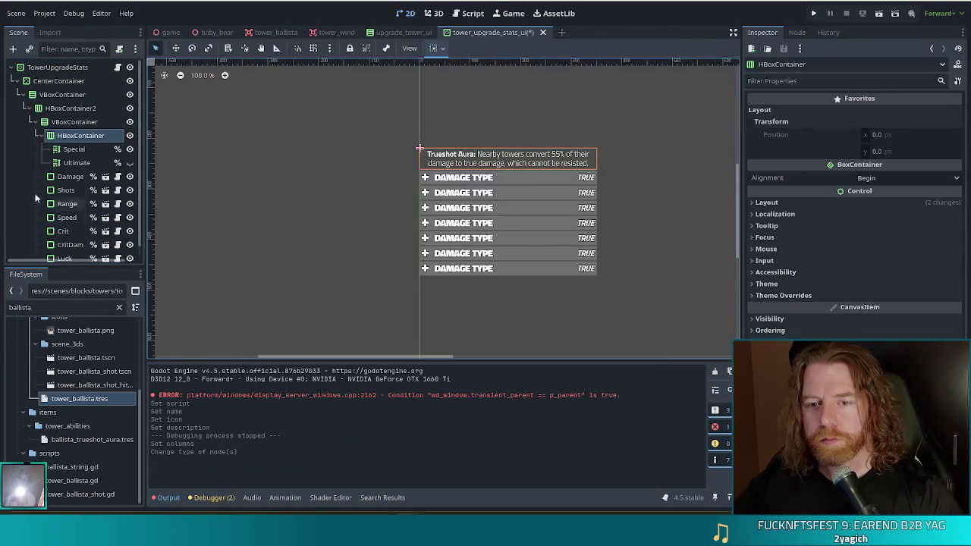
Hide the Special description label and clear the 'ballista' file filter
click(129, 149)
double_click(80, 137)
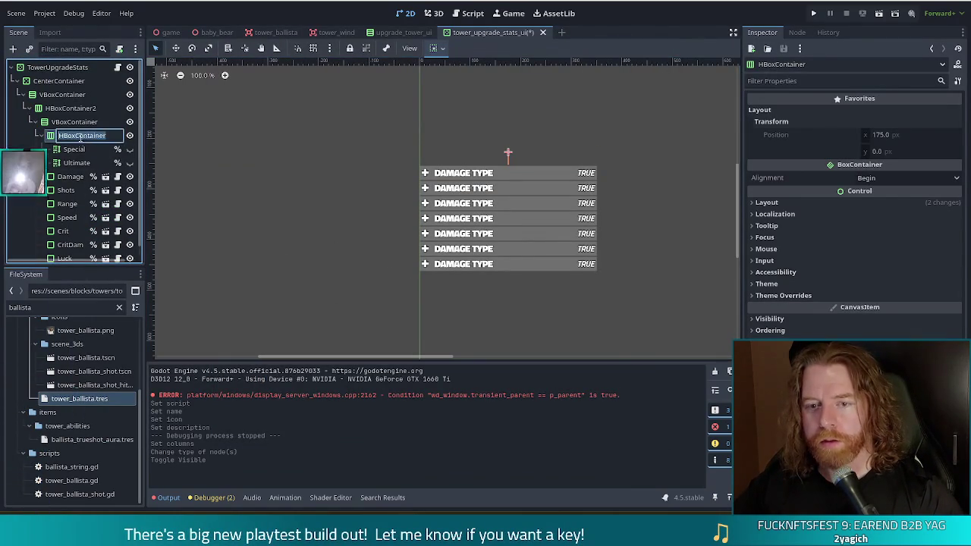
key(Escape)
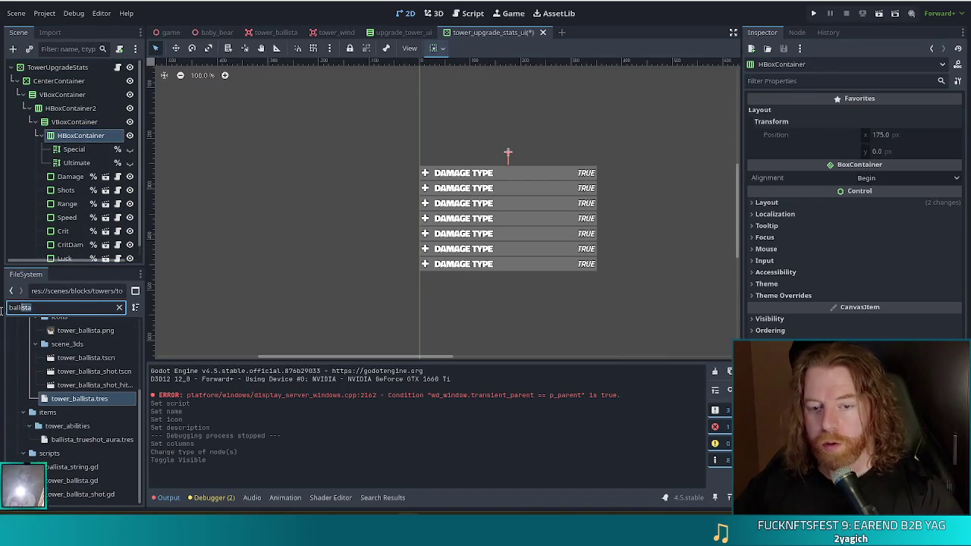
click(13, 292)
Add an item_control scene instance inside HBoxContainer
text(ite)
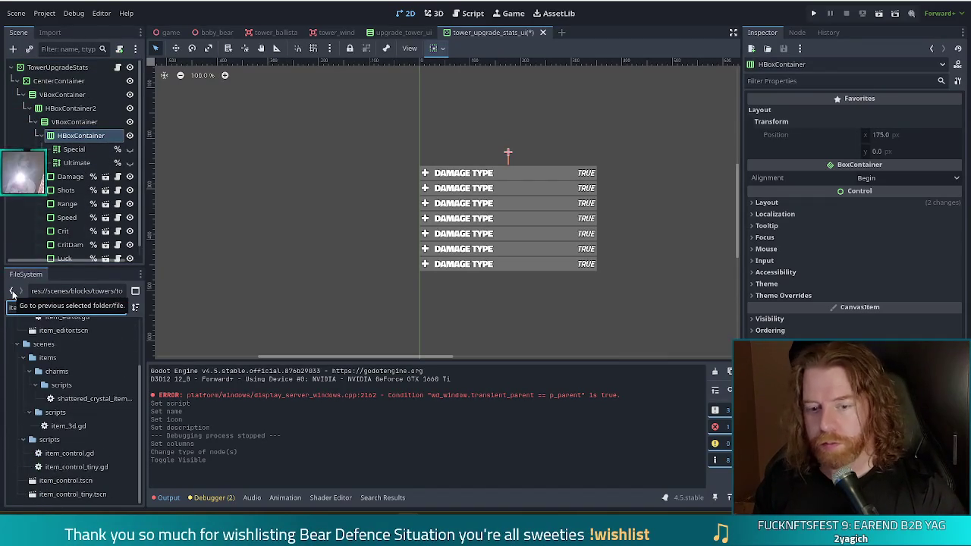
text(m_con)
click(68, 408)
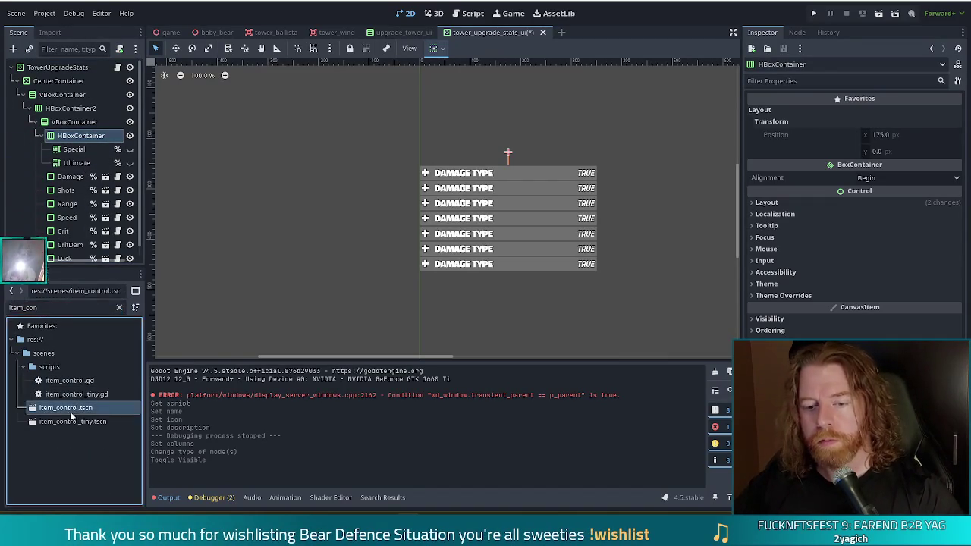
mouse_move(65, 416)
mouse_down()
mouse_move(38, 148)
mouse_move(72, 135)
mouse_up()
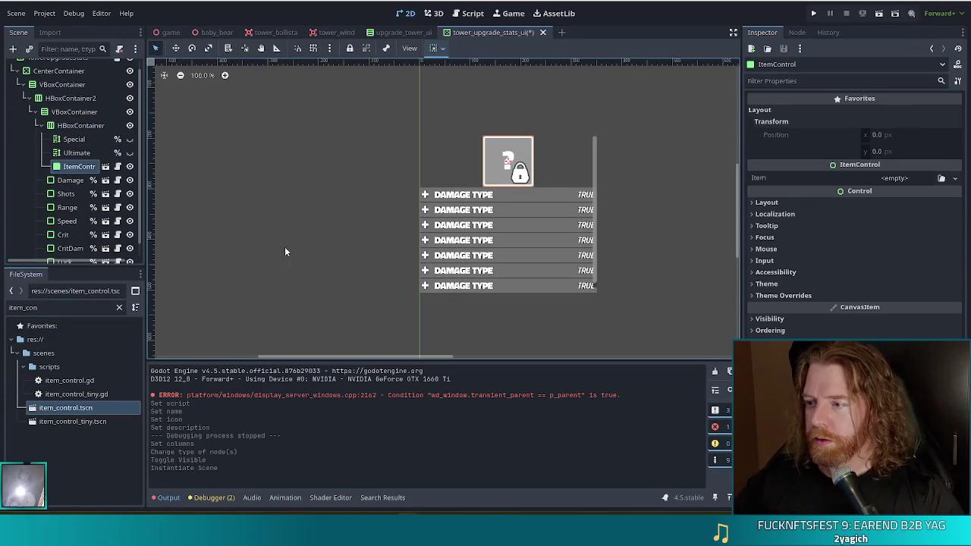
Set the ItemControl's Item to ballista_trueshot_aura.tres and save the scene
click(30, 309)
key(ctrl+a)
key(BackSpace)
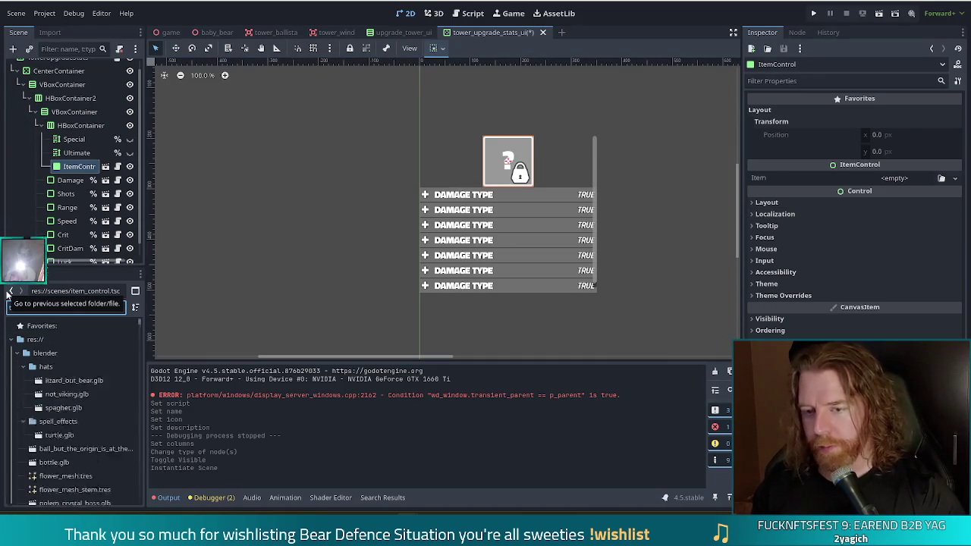
text(trueshot)
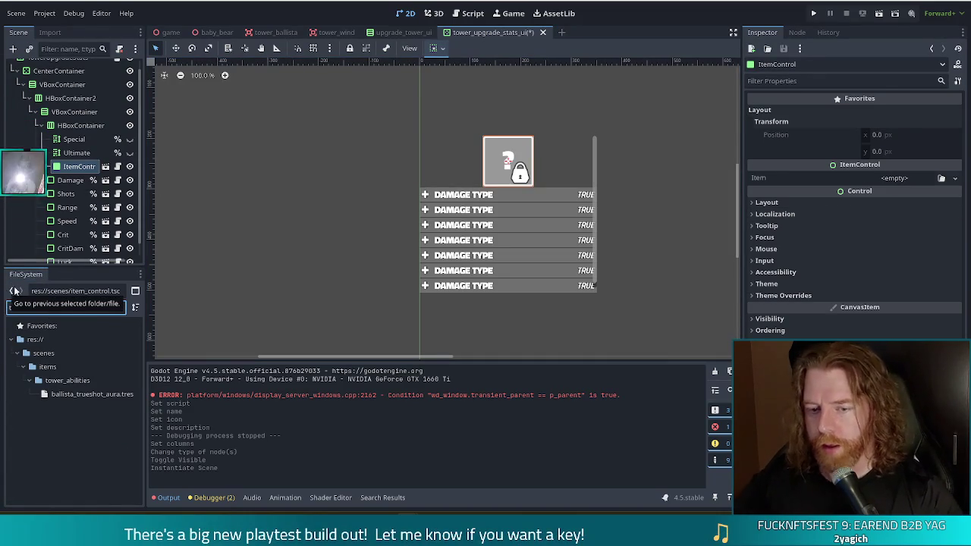
click(90, 394)
mouse_move(93, 396)
mouse_down()
mouse_move(565, 421)
mouse_move(910, 152)
mouse_move(882, 179)
mouse_up()
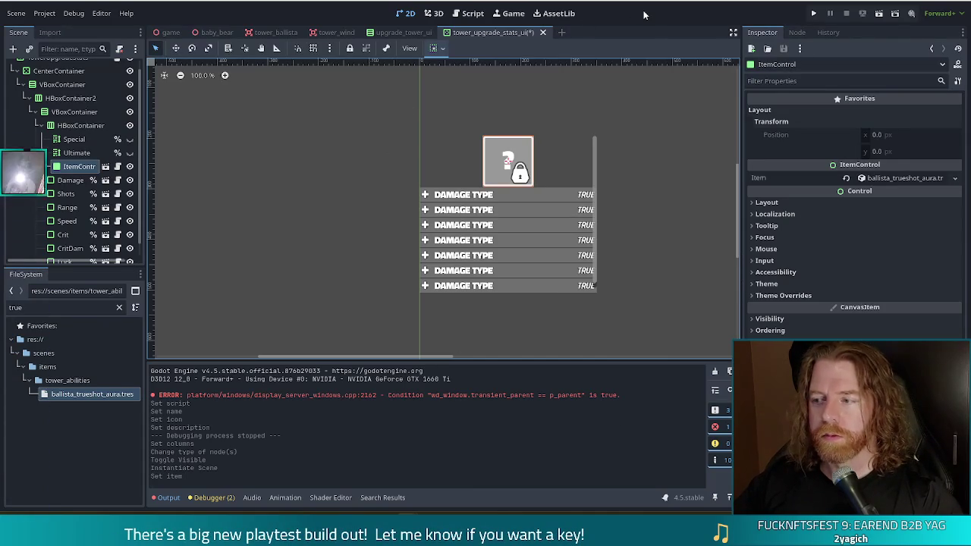
key(ctrl+s)
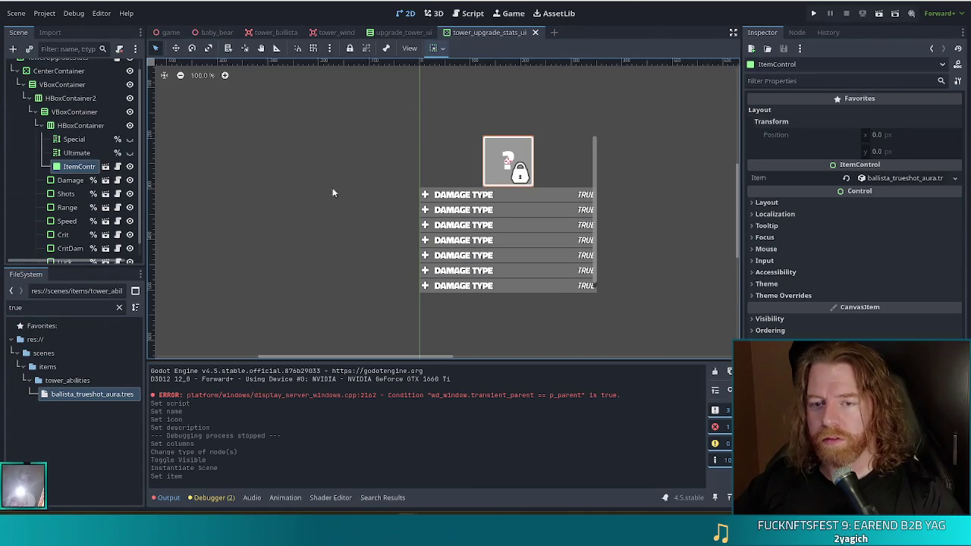
Run the project, start a new game, and enter the 'upgrade' console command to show the Ballista Tower panel
click(817, 13)
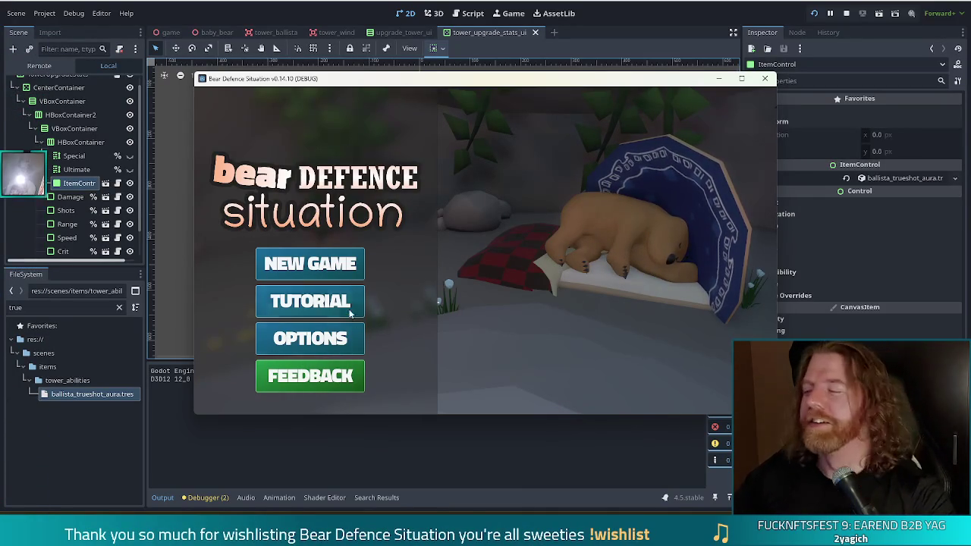
click(341, 265)
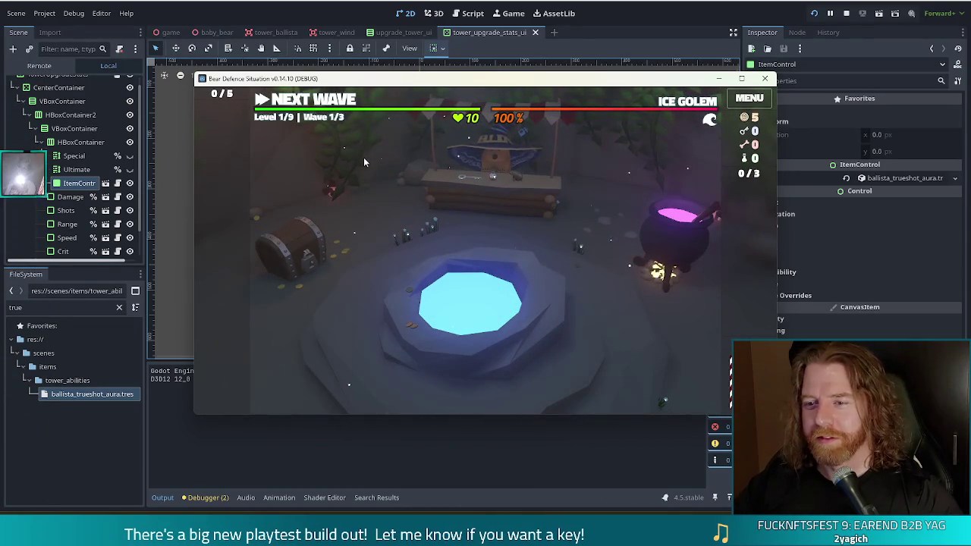
key(grave)
text(upgrade)
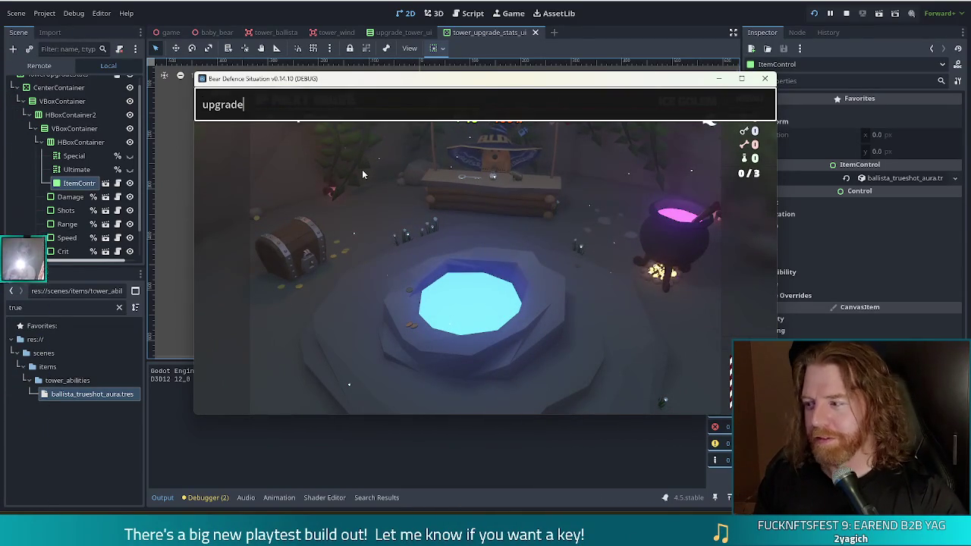
key(Return)
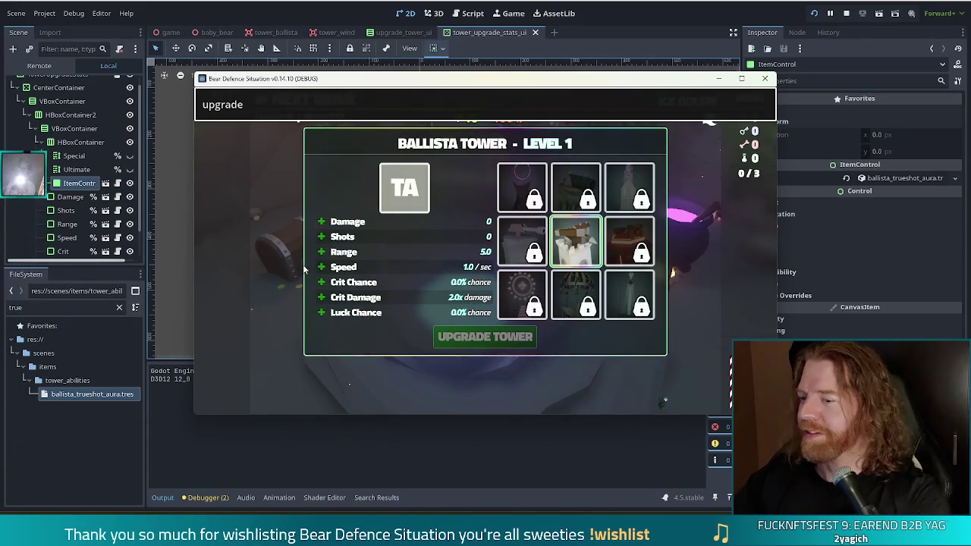
mouse_move(409, 196)
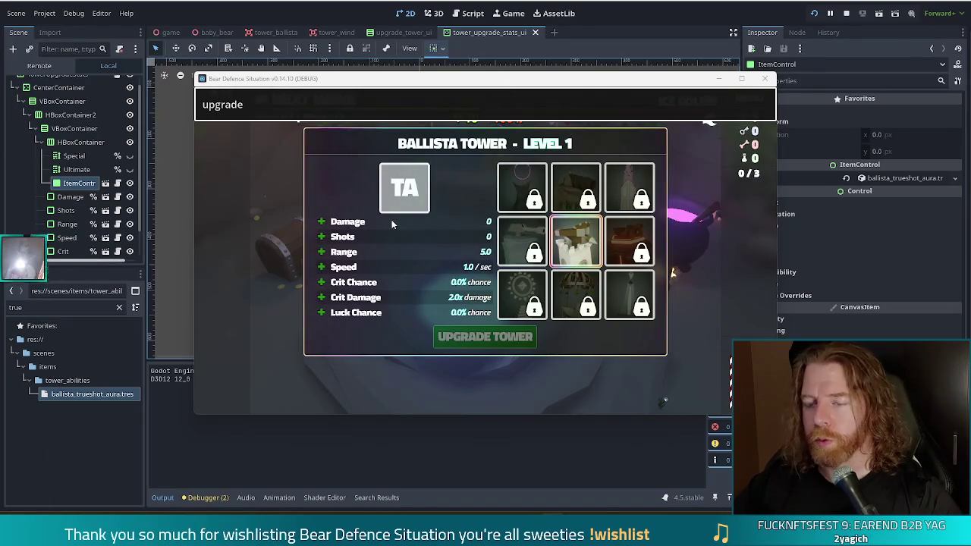
mouse_move(383, 214)
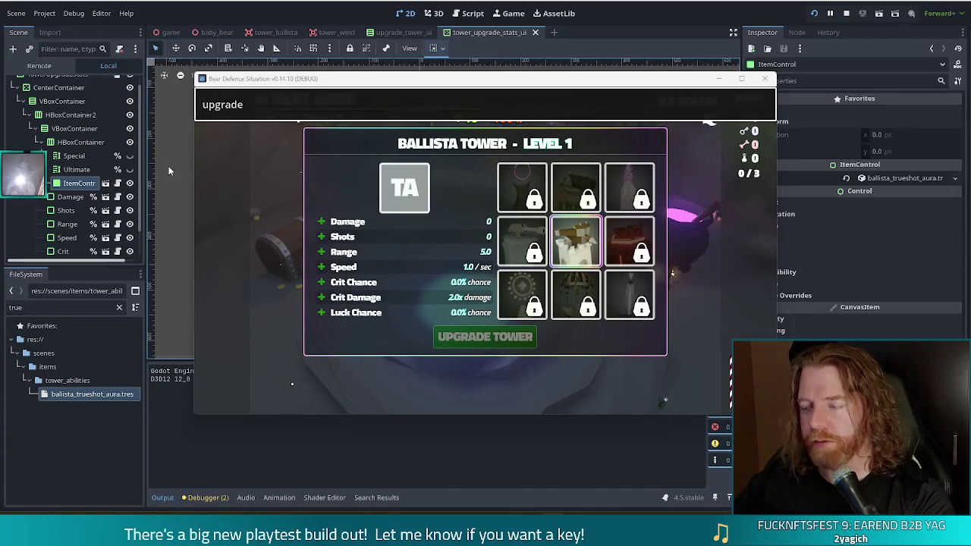
mouse_move(408, 193)
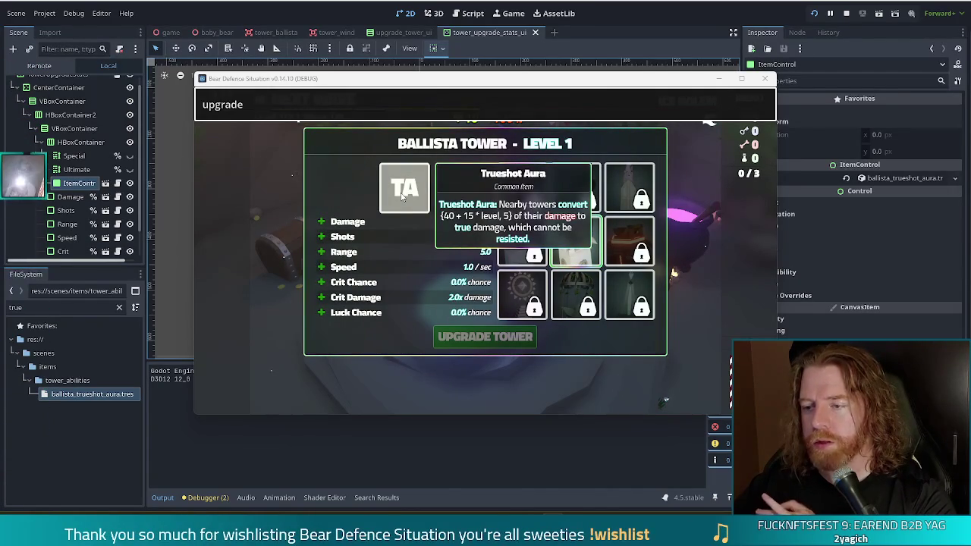
mouse_move(576, 247)
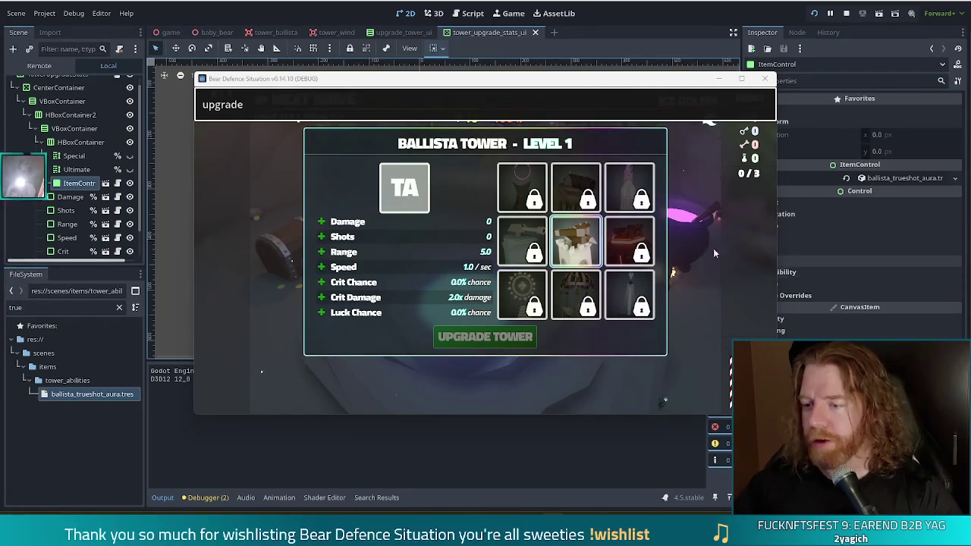
Compare the tooltips of the other item slots, then bring the editor window back to the front
mouse_move(590, 249)
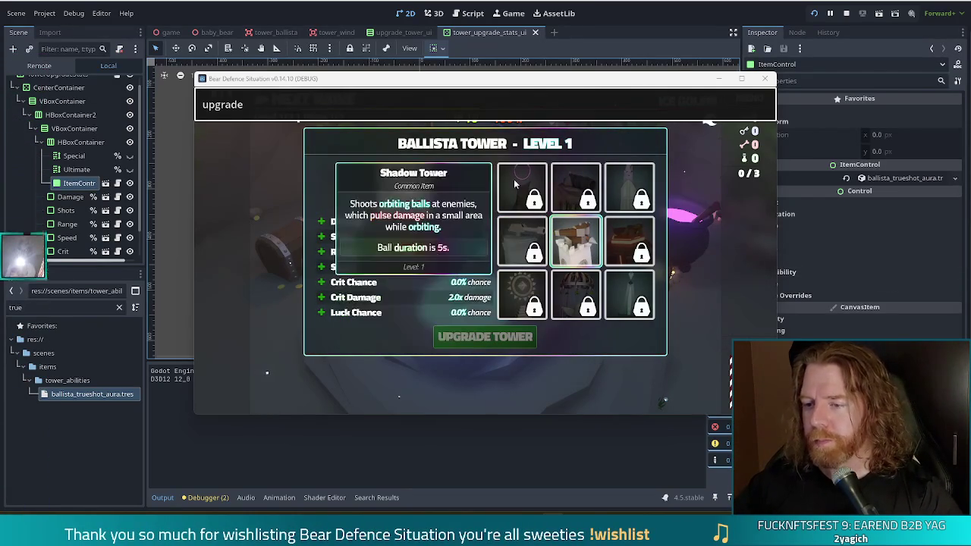
mouse_move(561, 181)
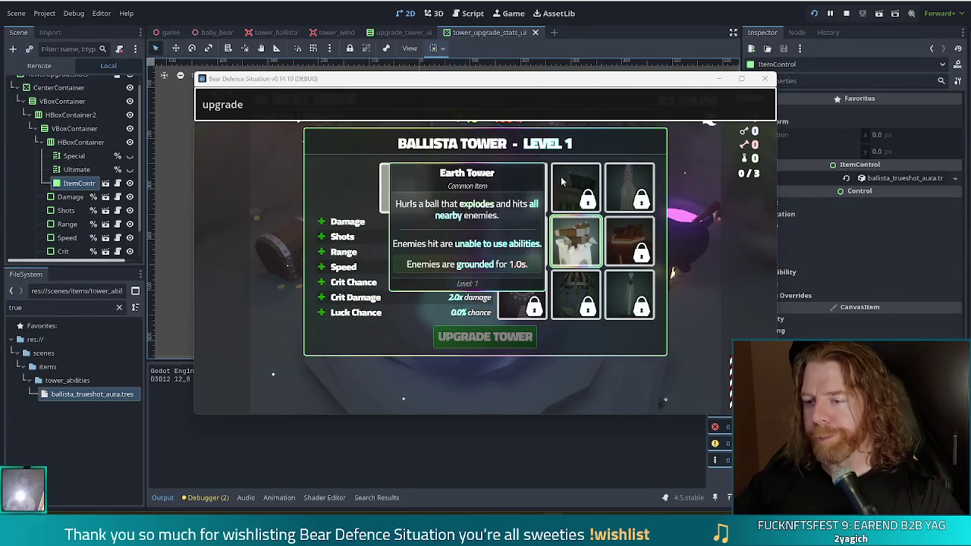
mouse_move(559, 259)
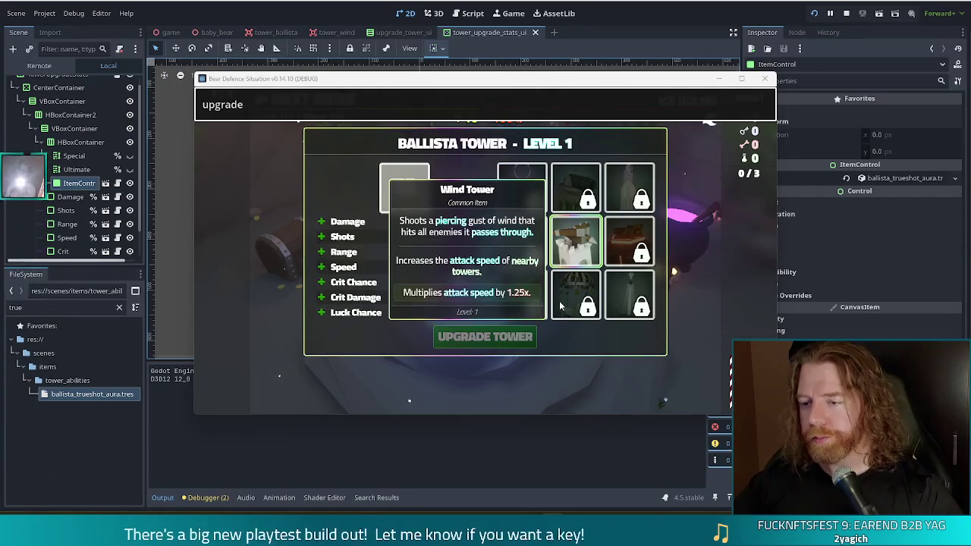
mouse_move(501, 302)
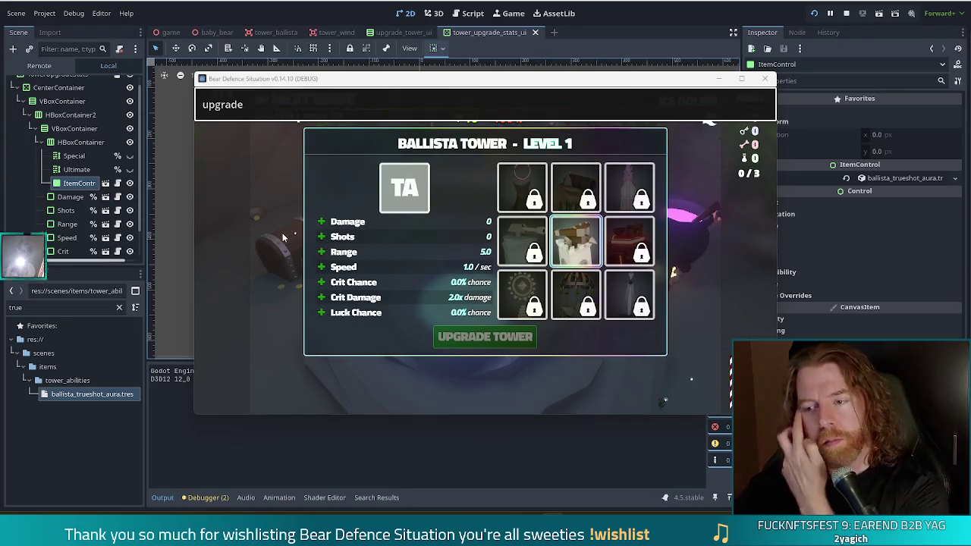
mouse_move(408, 193)
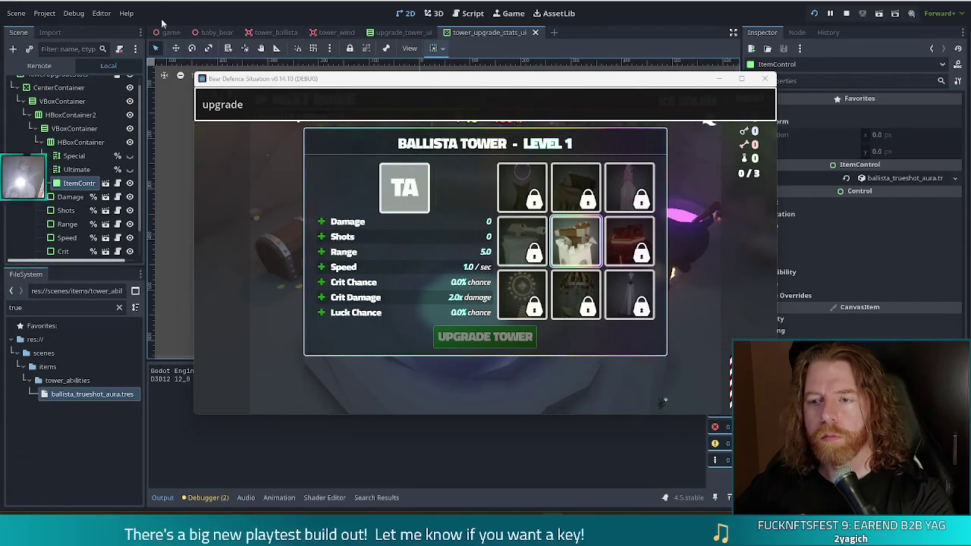
click(243, 23)
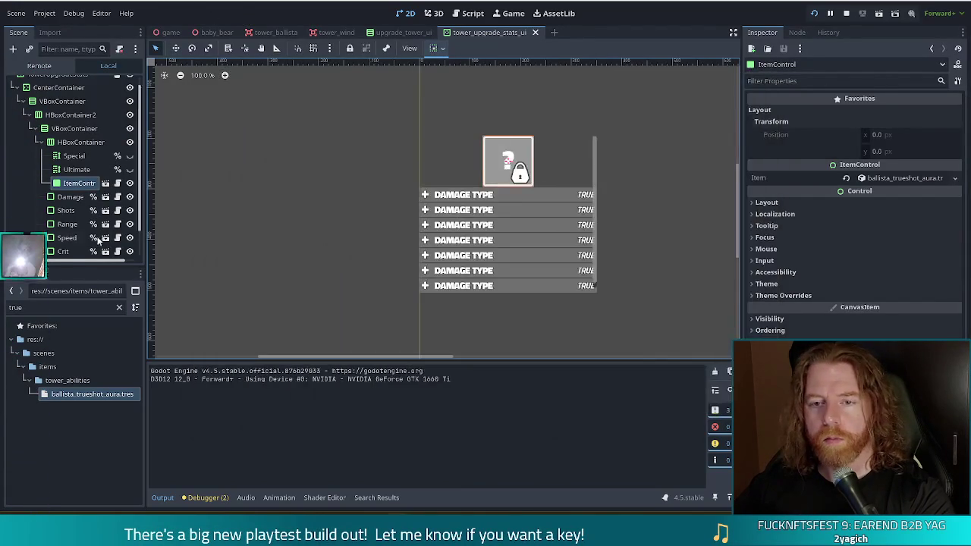
Open the TowerUpgradeStats root's script and scroll to the update_stats function
scroll(113, 91, up, 1)
click(118, 85)
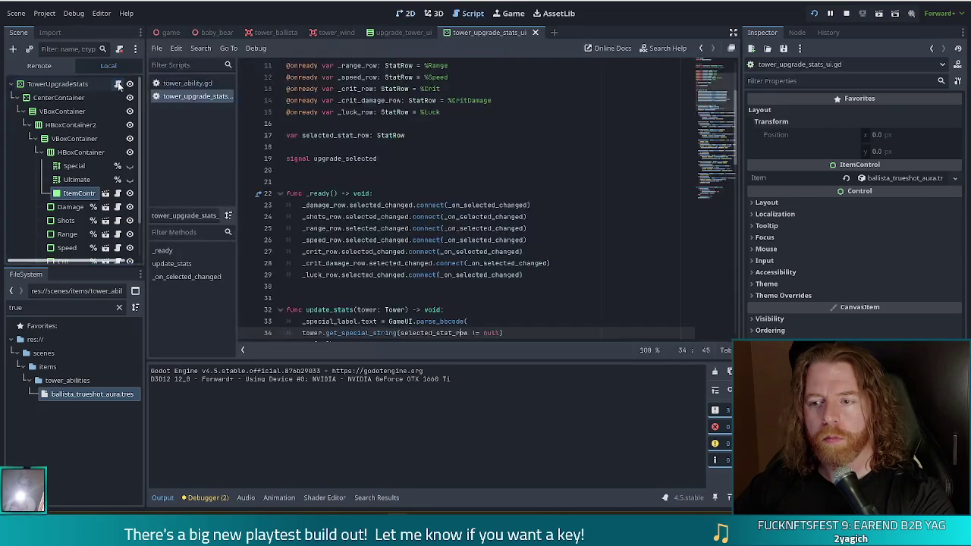
scroll(569, 175, down, 3)
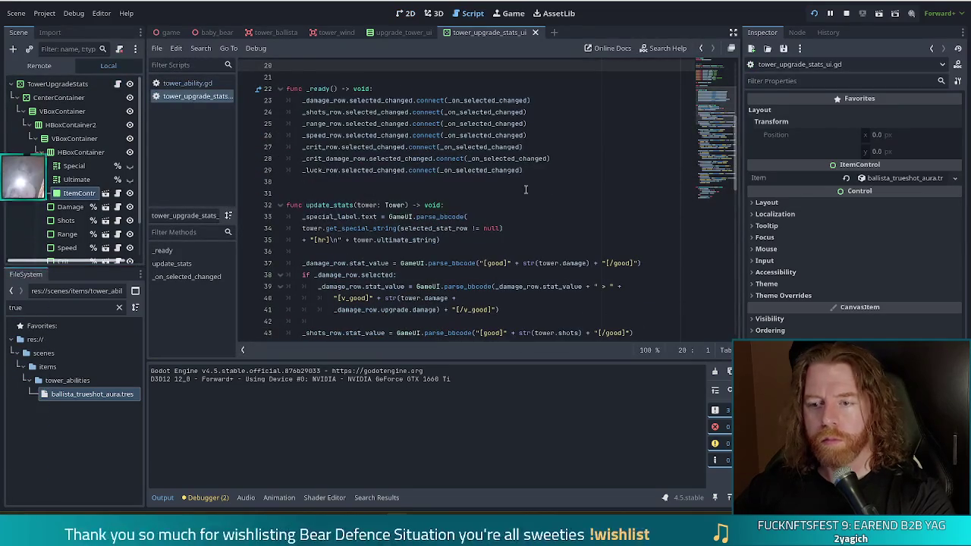
scroll(584, 132, down, 1)
click(449, 162)
click(470, 185)
scroll(481, 182, down, 8)
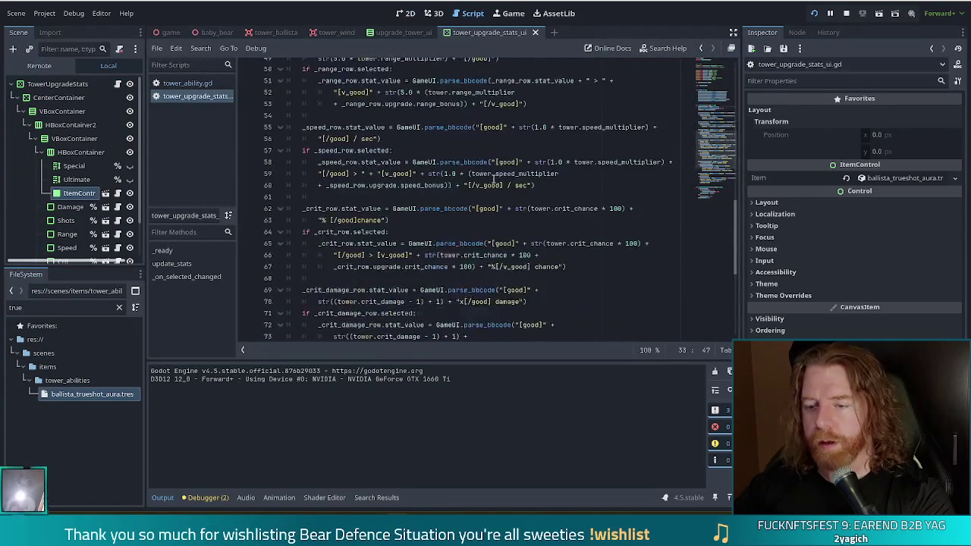
scroll(493, 176, up, 5)
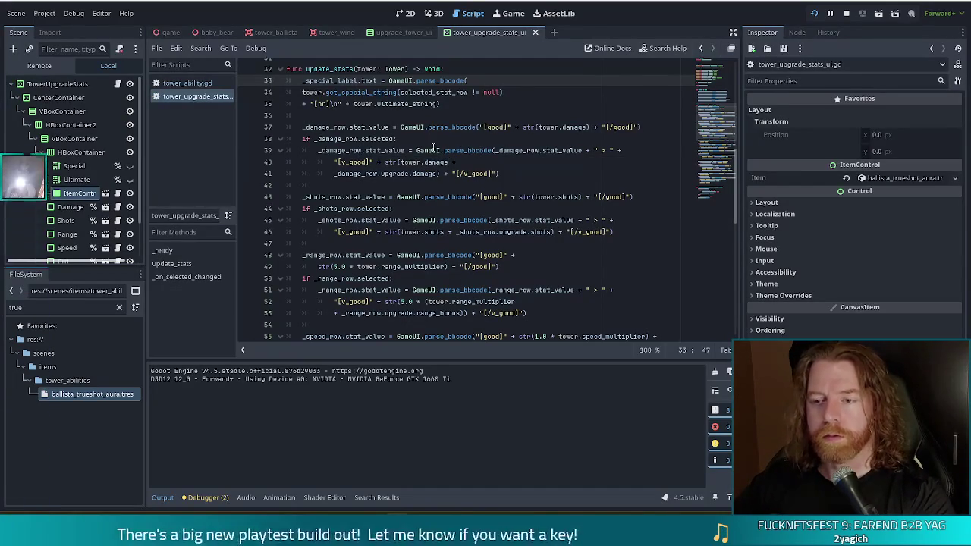
Try renaming get_special_string to set_special_string on line 34, then undo the change
click(433, 143)
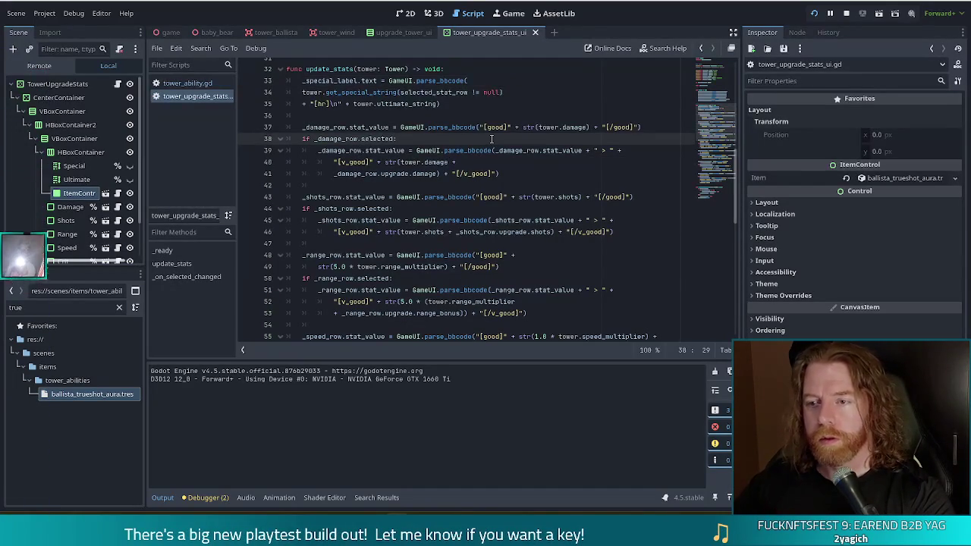
click(344, 93)
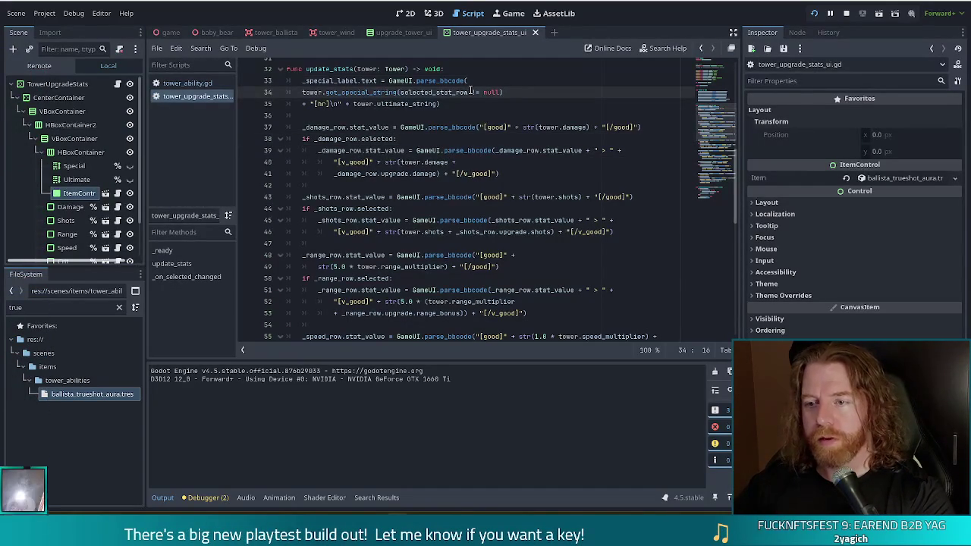
key(Left)
key(Left)
key(BackSpace)
key(BackSpace)
key(BackSpace)
text(set)
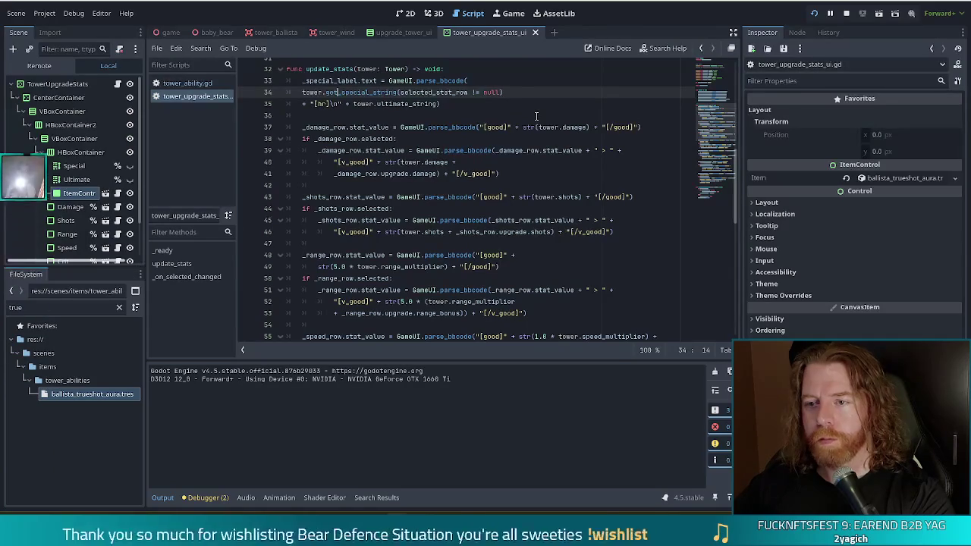
key(ctrl+z)
click(362, 103)
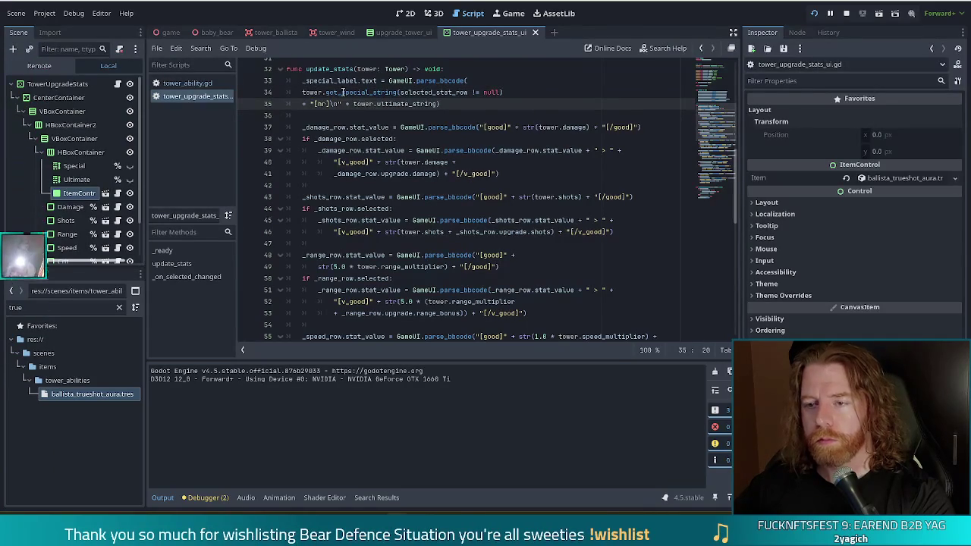
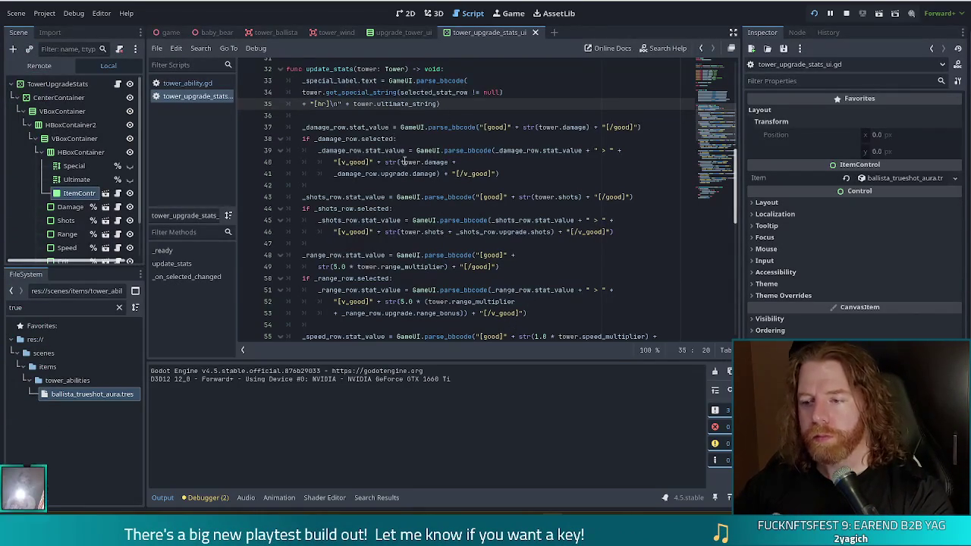
Filter the FileSystem for 'tower' and open tower.gd to view its get_special_string function
click(499, 173)
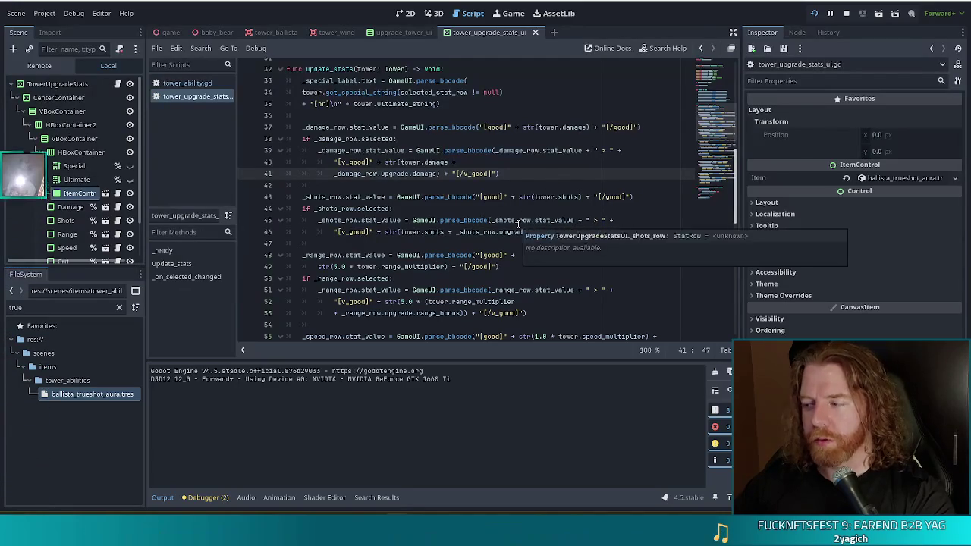
click(506, 173)
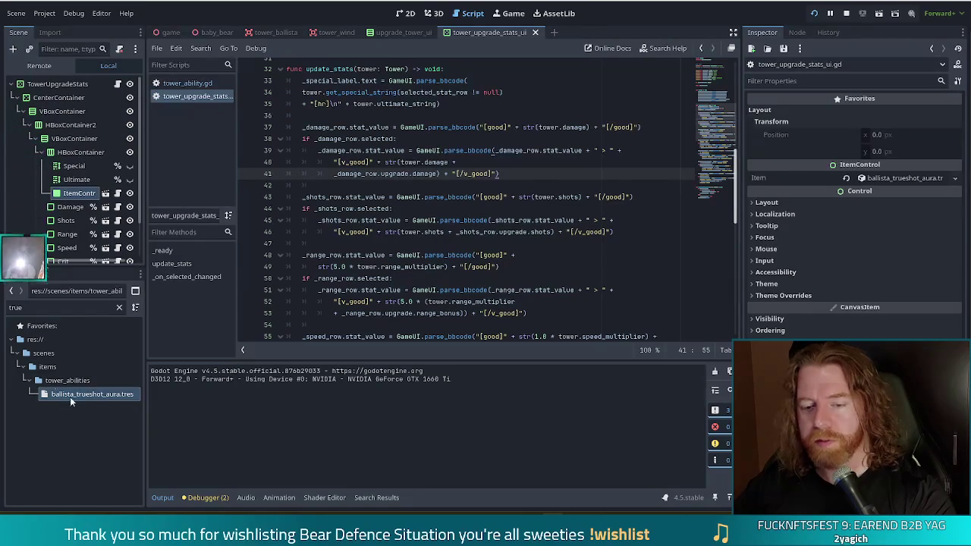
drag(27, 307, 1, 307)
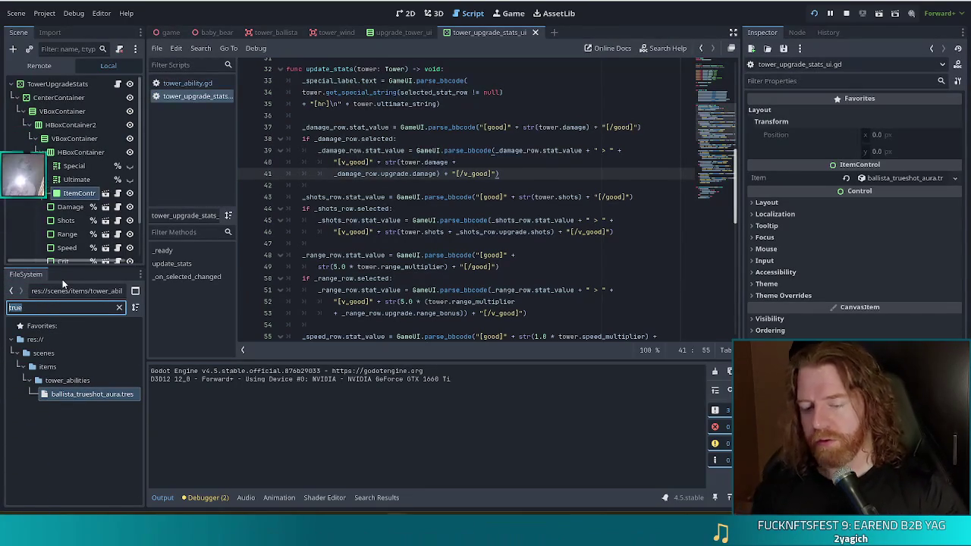
text(tower)
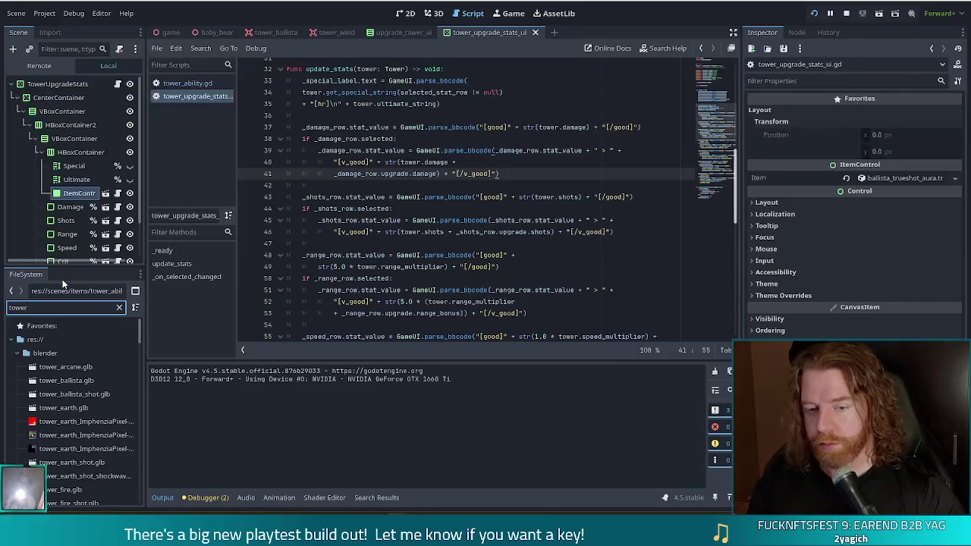
drag(138, 338, 134, 441)
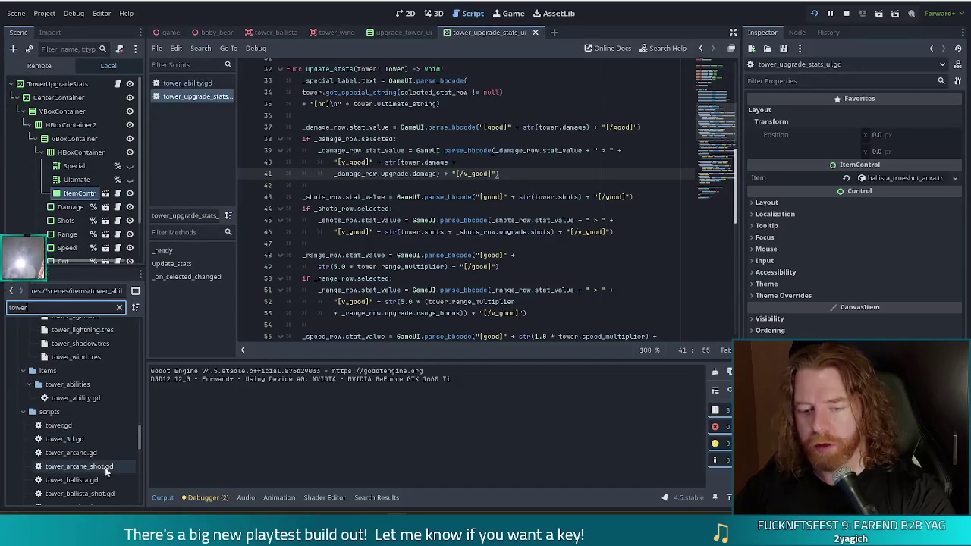
double_click(59, 425)
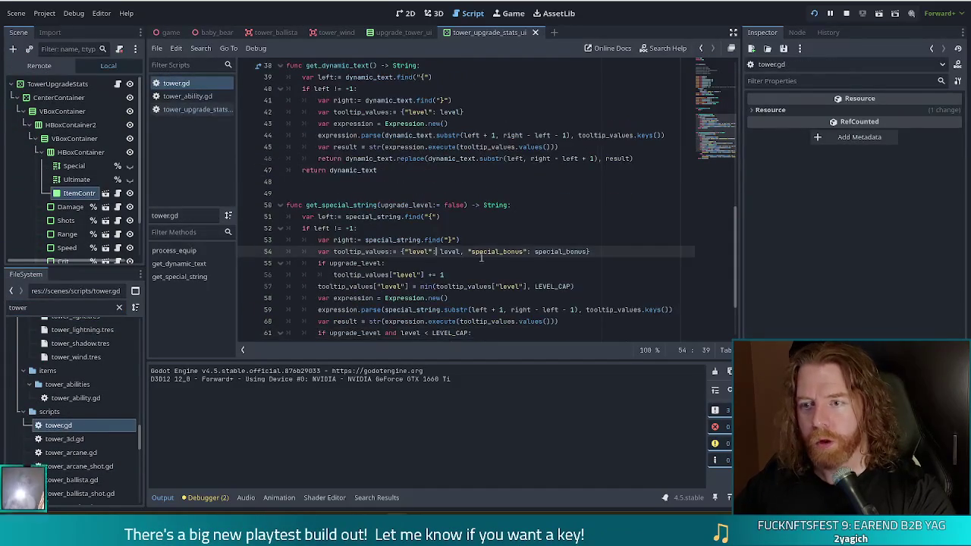
Look over the special_string, special_prefix and special_suffix export lines in tower.gd
scroll(480, 257, up, 10)
scroll(584, 169, down, 3)
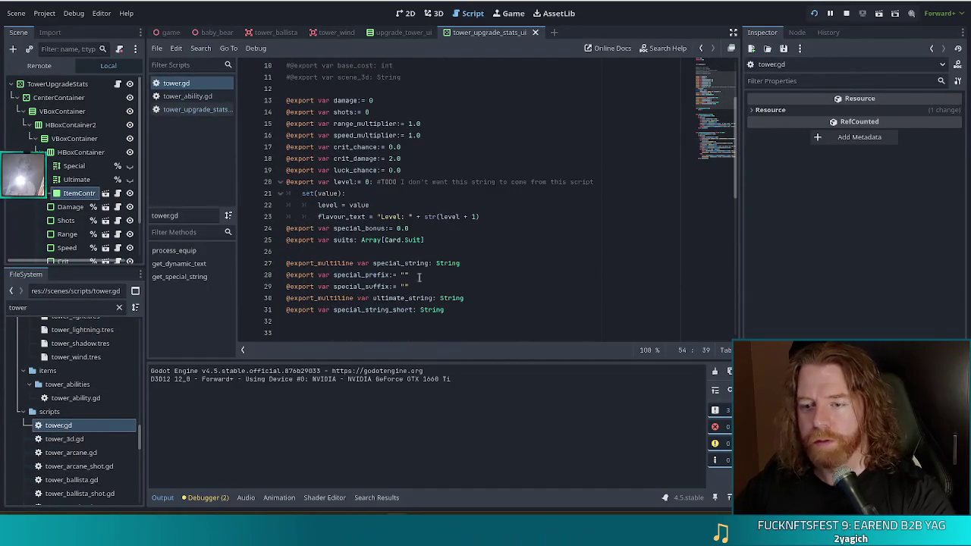
click(531, 263)
scroll(619, 251, down, 2)
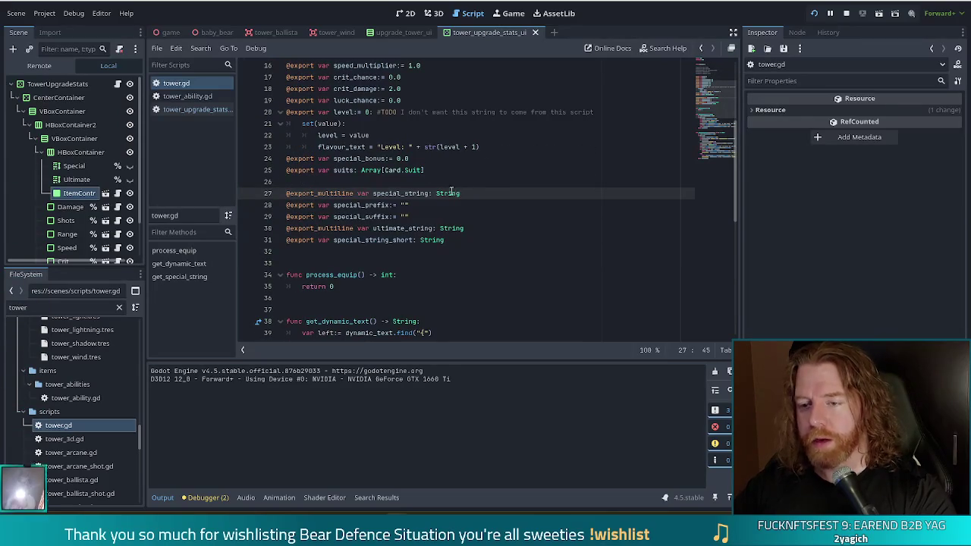
key(shift+Up)
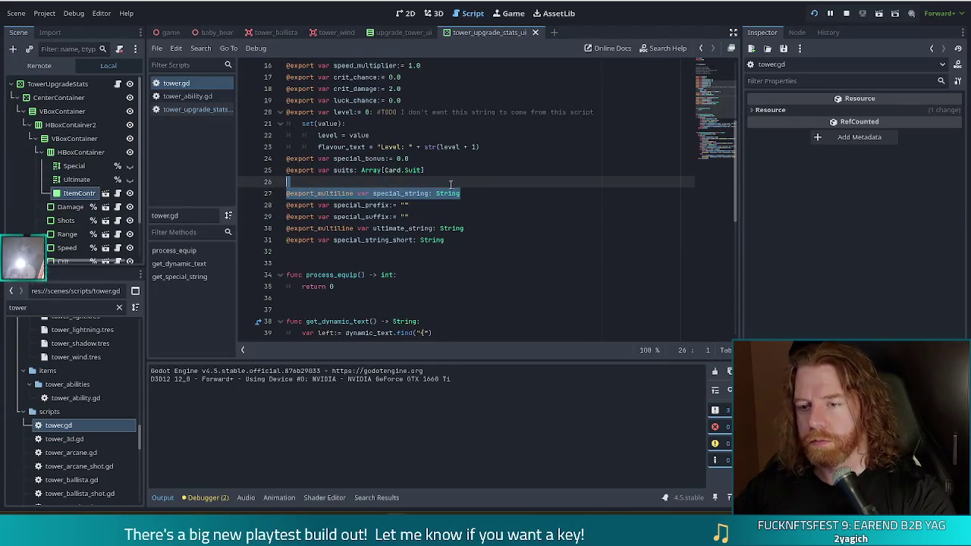
click(485, 242)
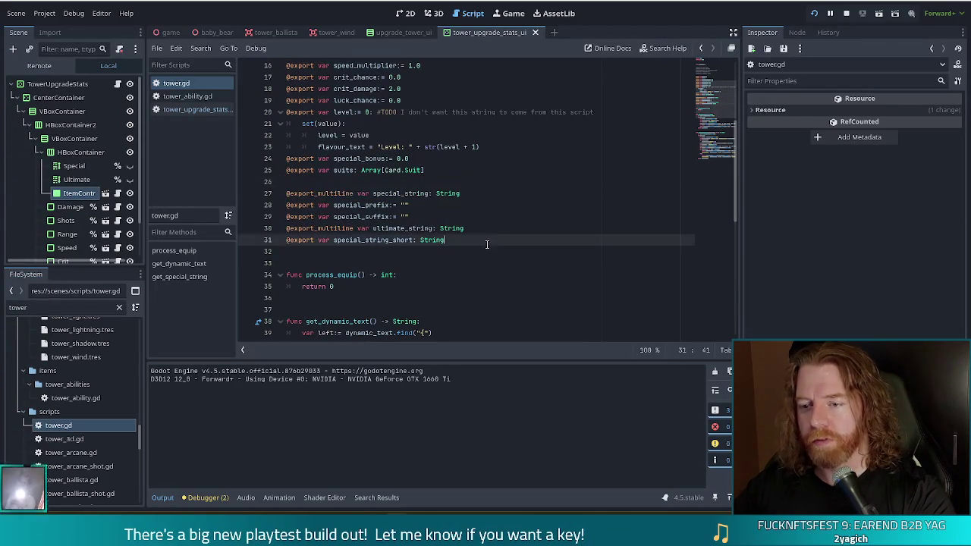
click(440, 205)
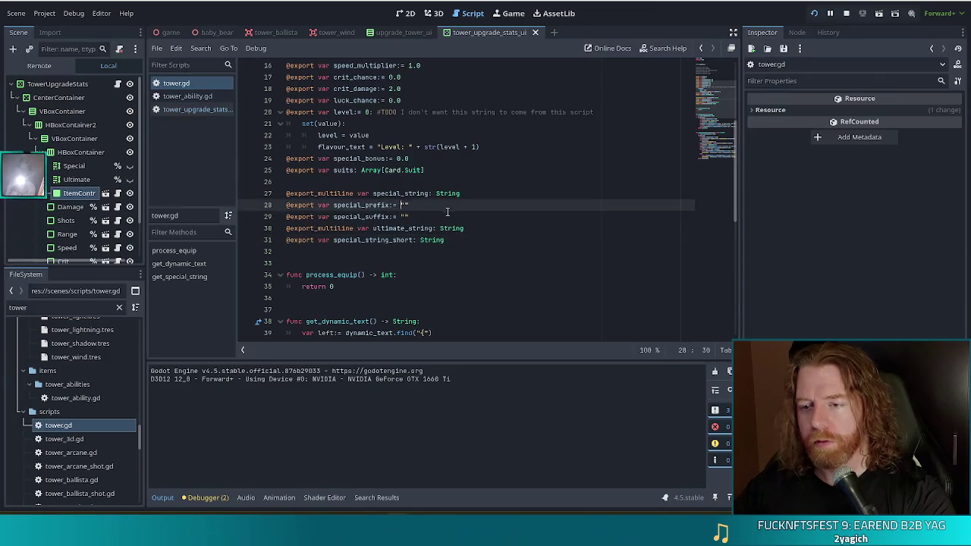
click(437, 217)
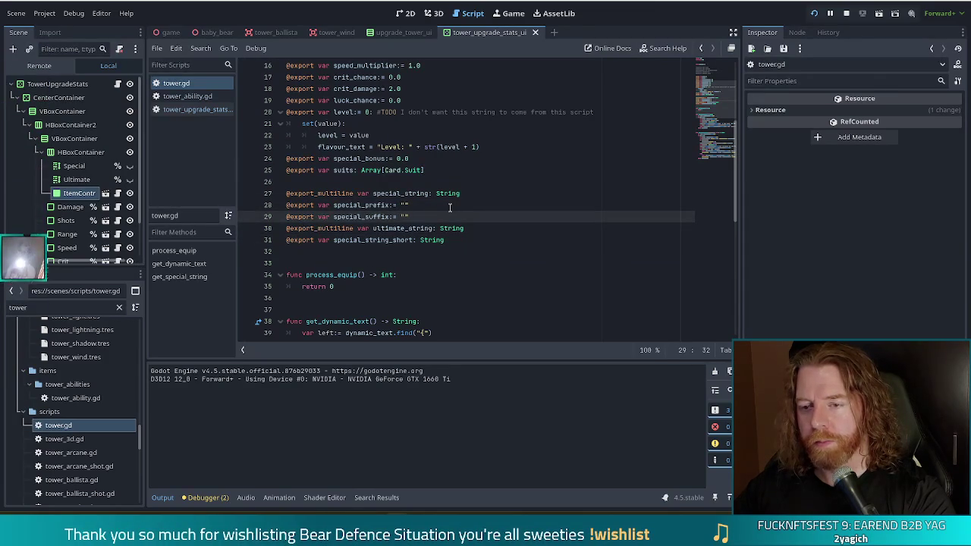
key(shift+Up)
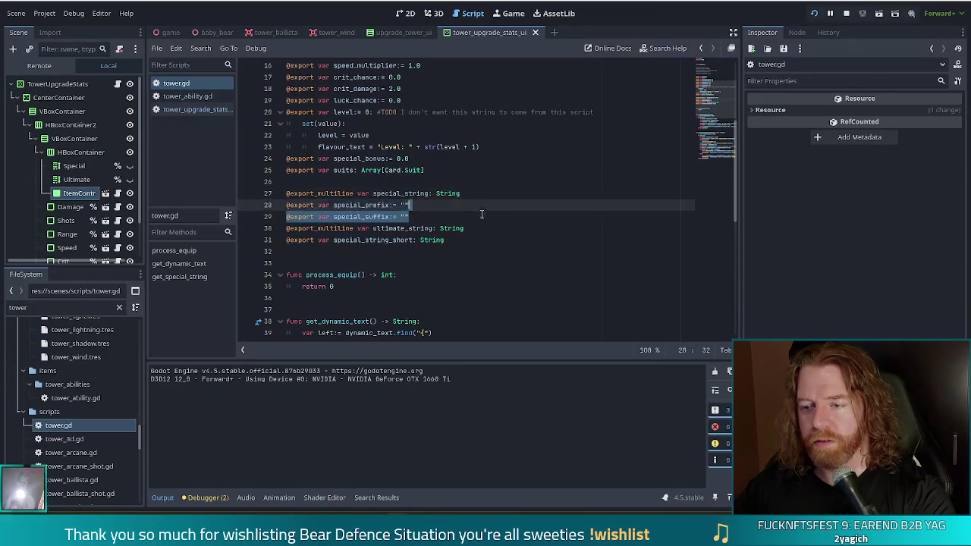
click(475, 217)
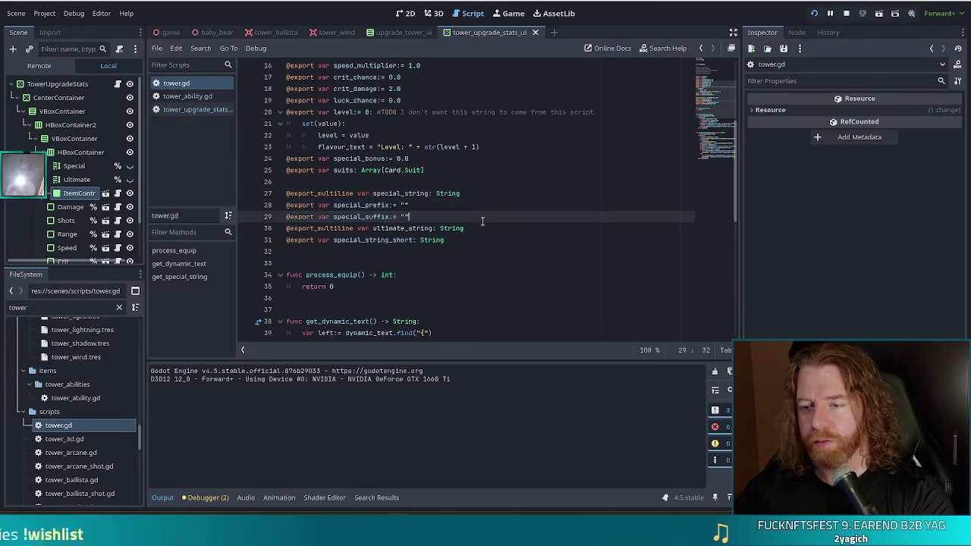
Insert two blank lines after the special_string_short export
click(476, 226)
mouse_move(469, 234)
mouse_down()
mouse_move(487, 205)
mouse_move(479, 202)
mouse_move(483, 239)
mouse_up()
click(485, 228)
click(452, 241)
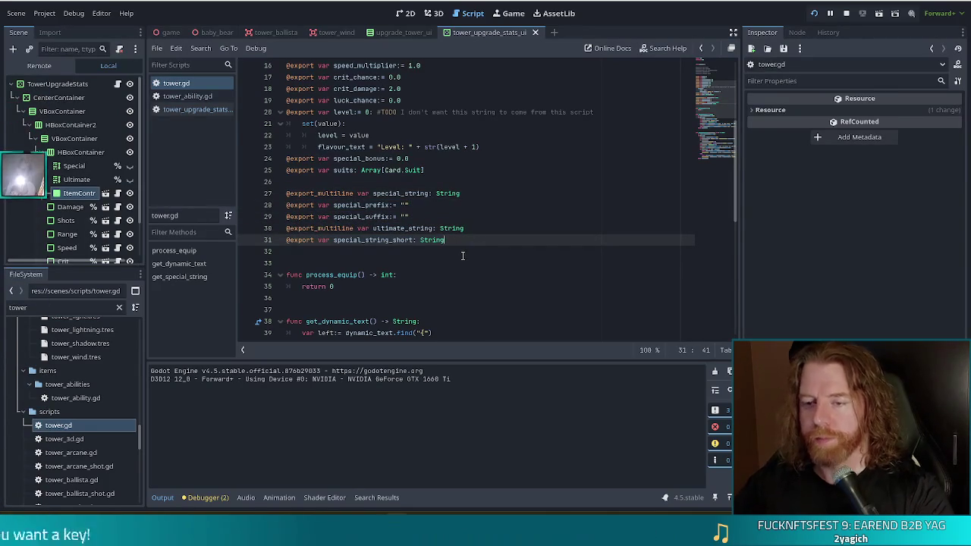
key(Return)
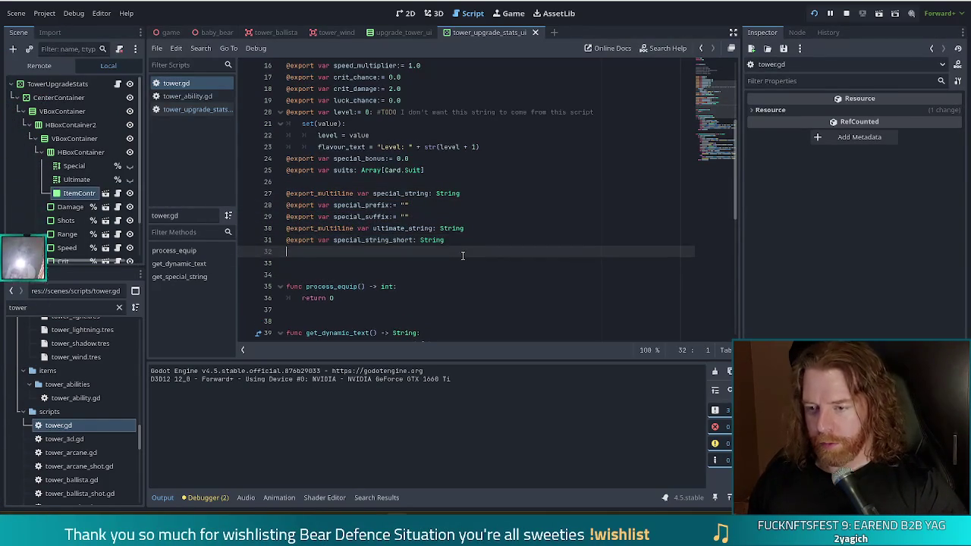
key(Return)
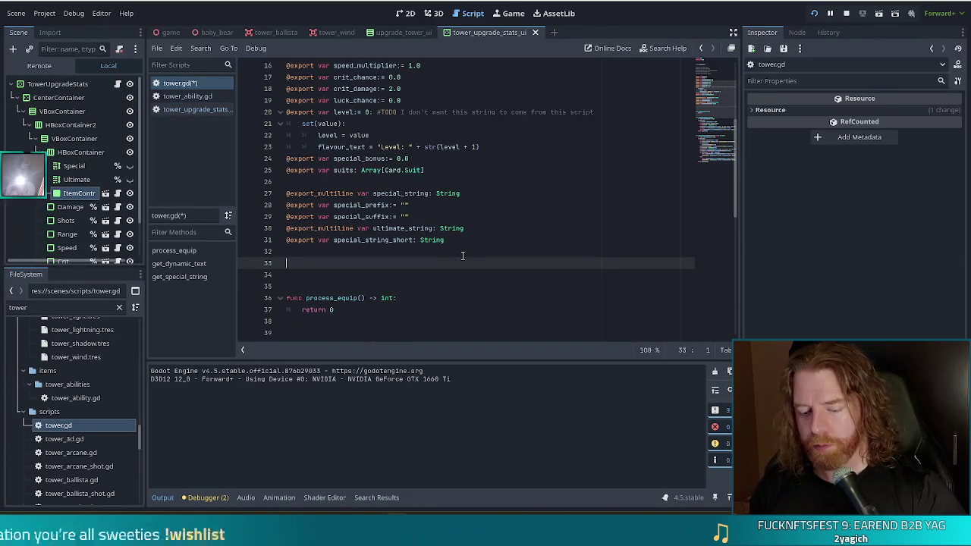
text(@export)
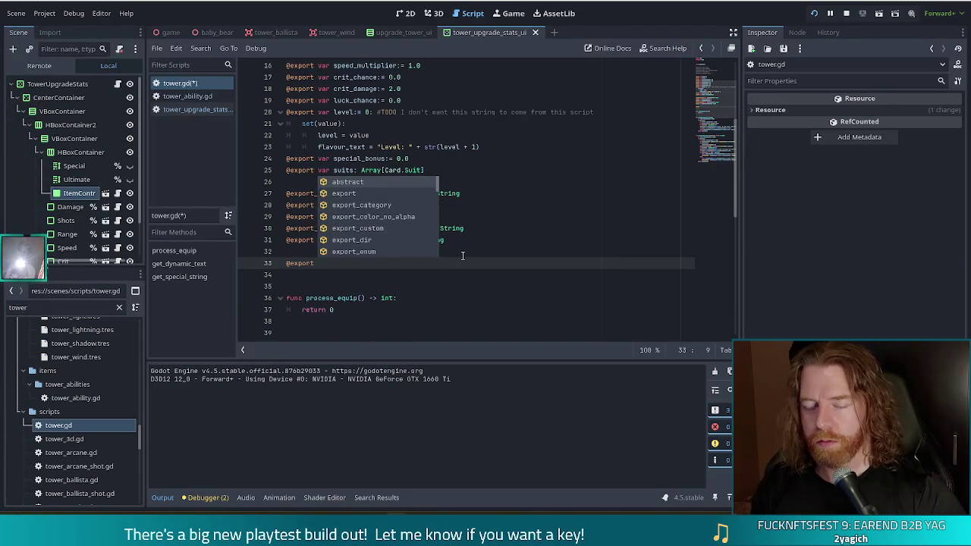
key(Escape)
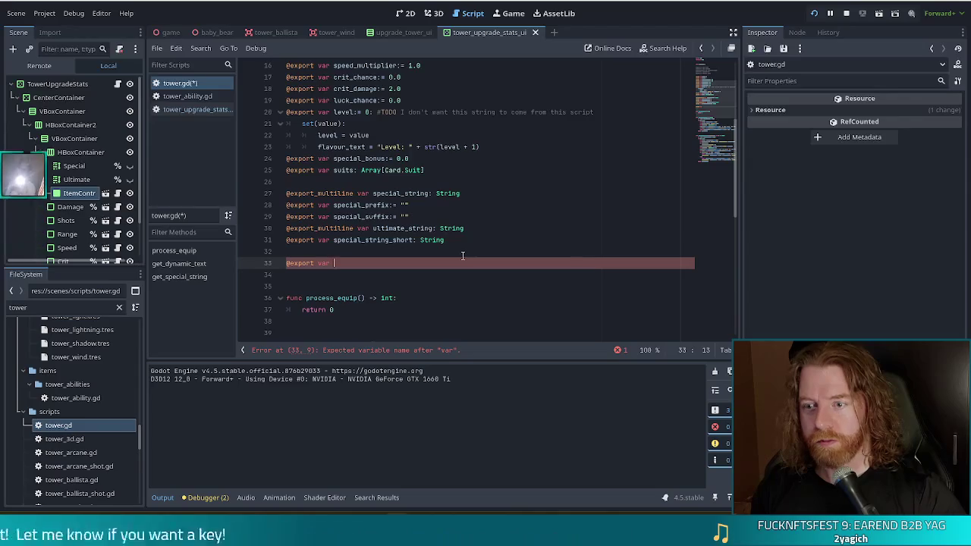
text(special_ability: )
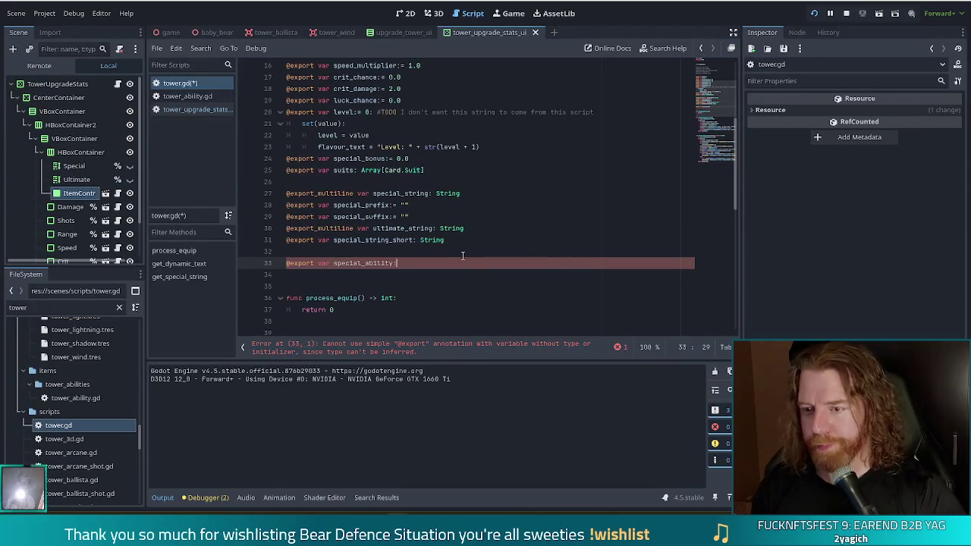
text(TowerAb)
text(il)
key(Return)
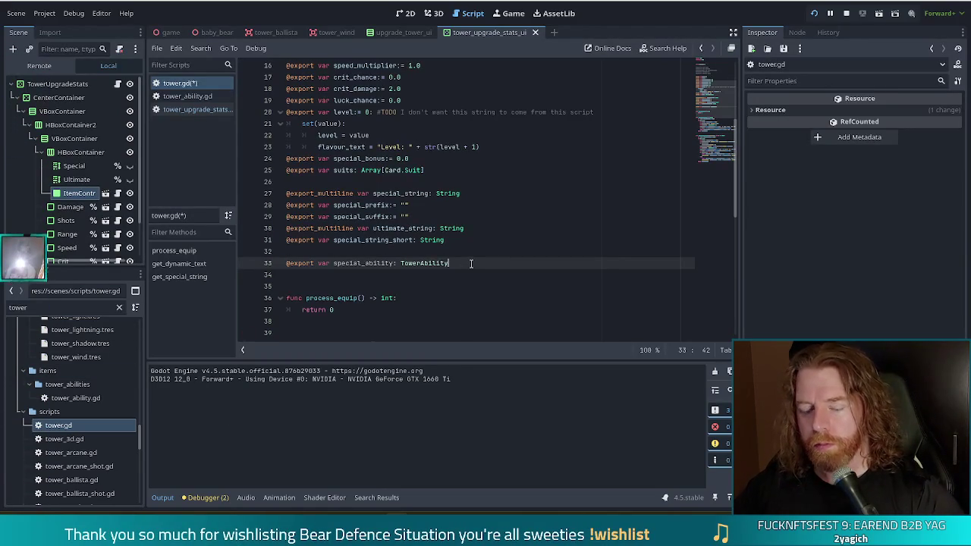
key(ctrl+s)
click(5, 308)
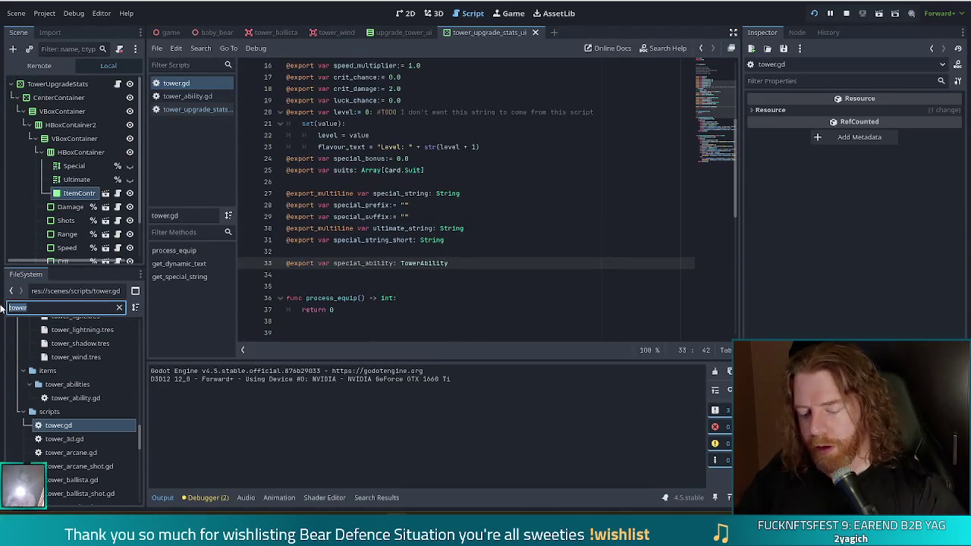
Filter files by 'ballista tres' and make ballista_trueshot_aura.tres the ballista tower's special ability, then save
text(ballista)
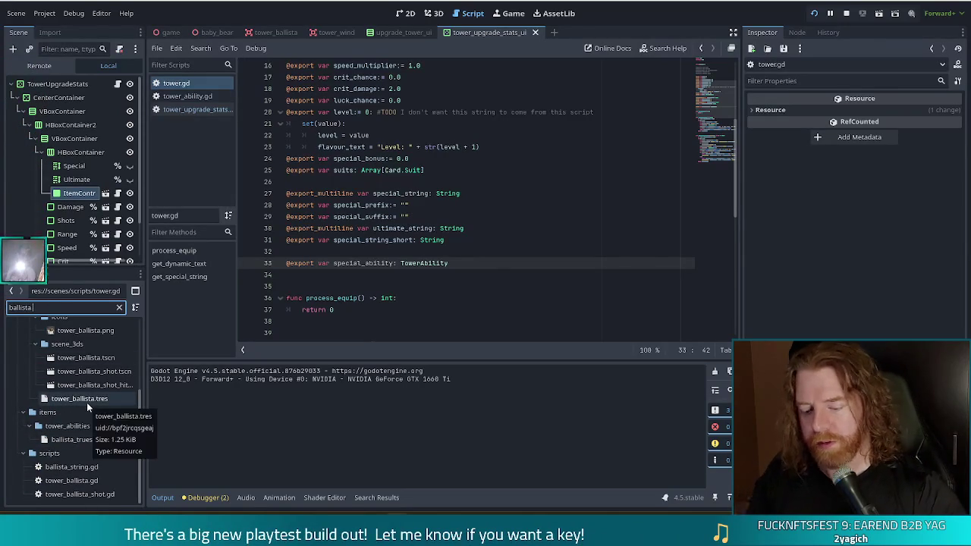
text( tres)
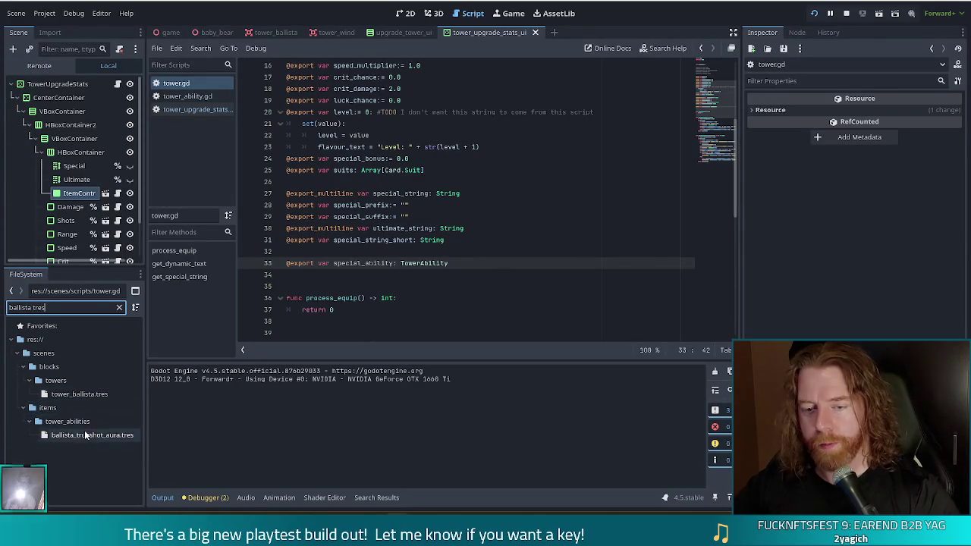
click(93, 392)
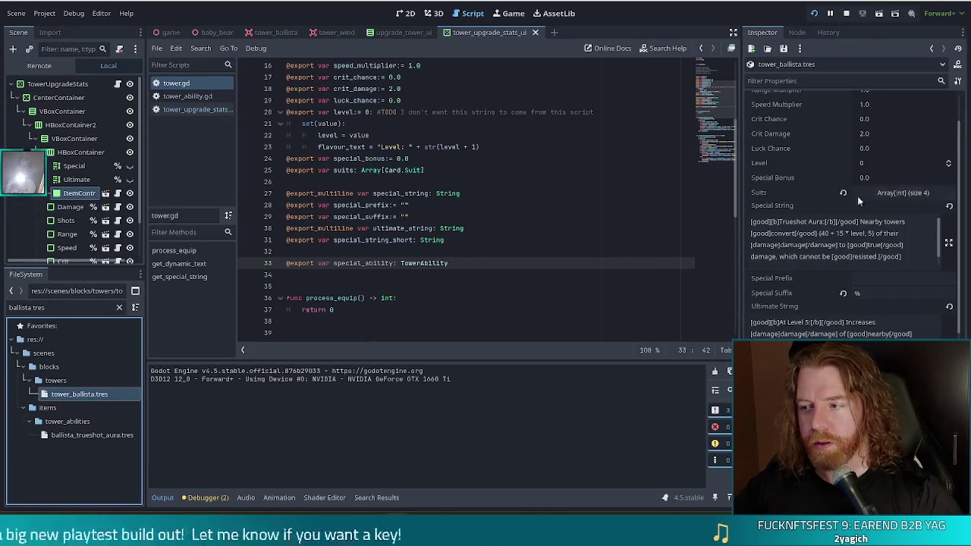
scroll(858, 200, down, 2)
click(102, 438)
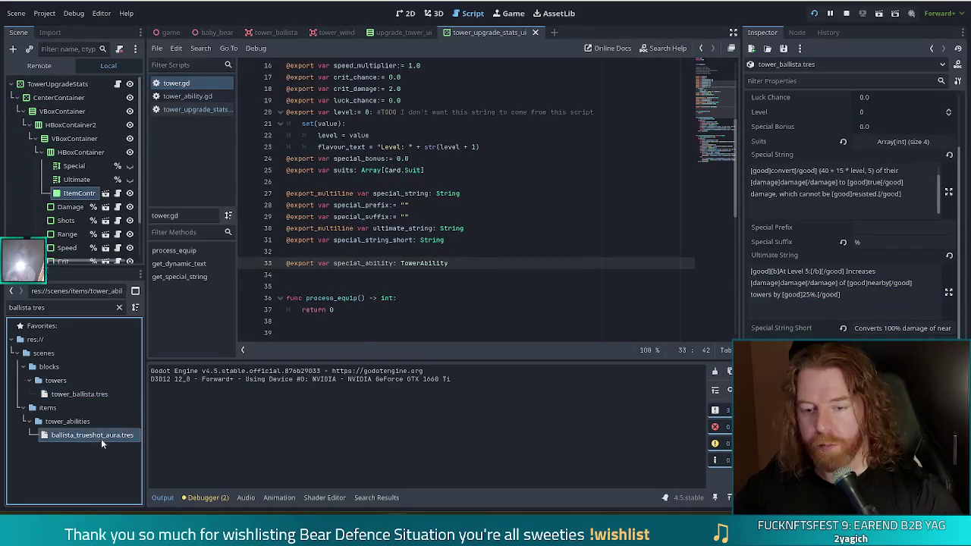
key(ctrl+s)
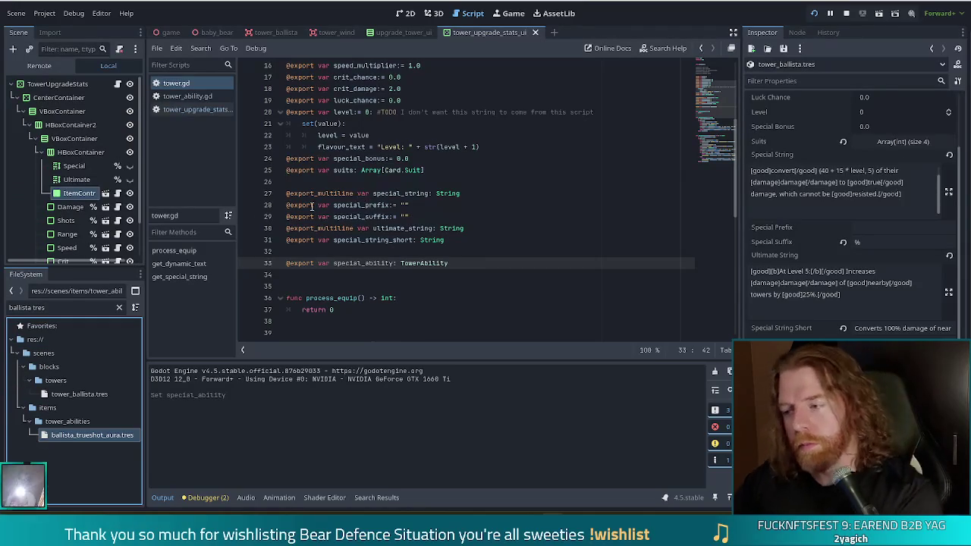
mouse_move(297, 204)
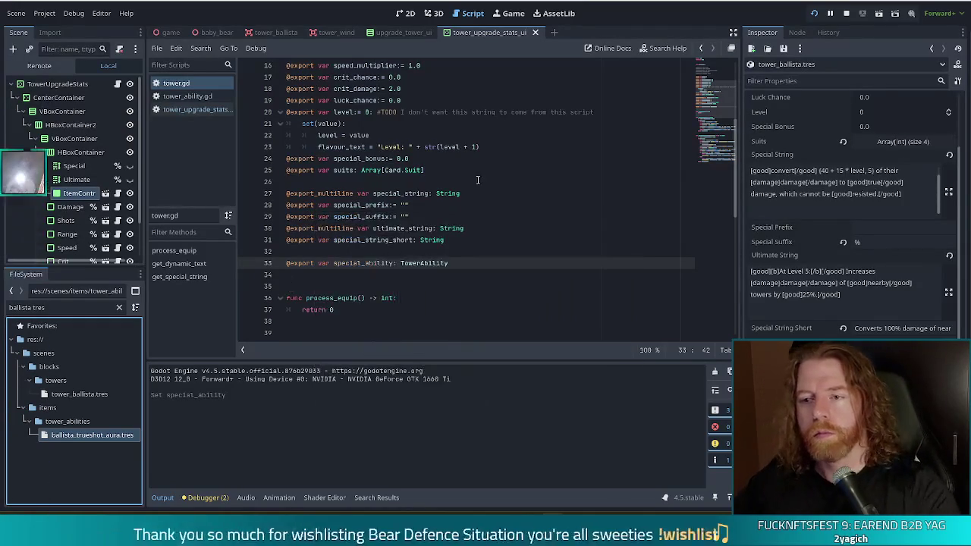
key(ctrl+s)
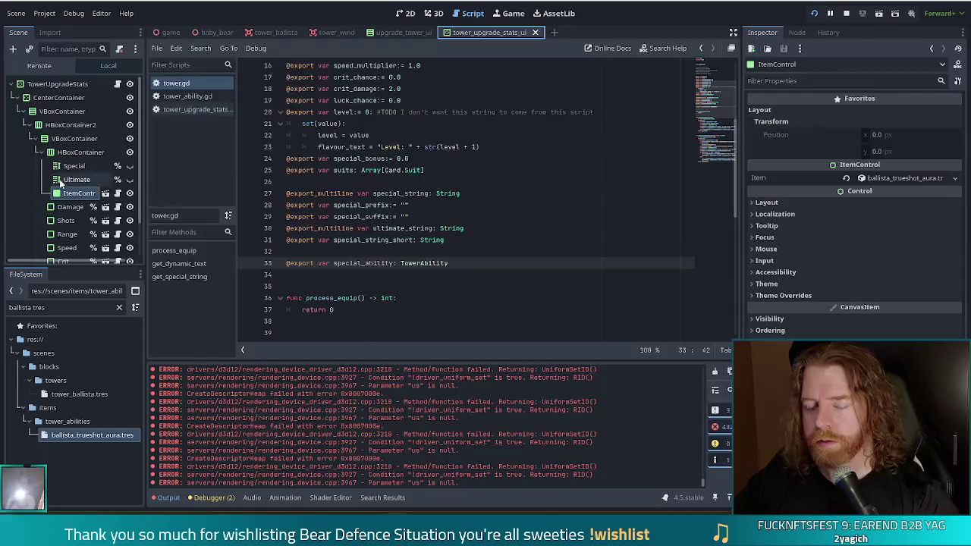
Switch to tower_upgrade_stats_ui.gd and put the caret at the end of the func update_stats line
click(193, 110)
click(414, 204)
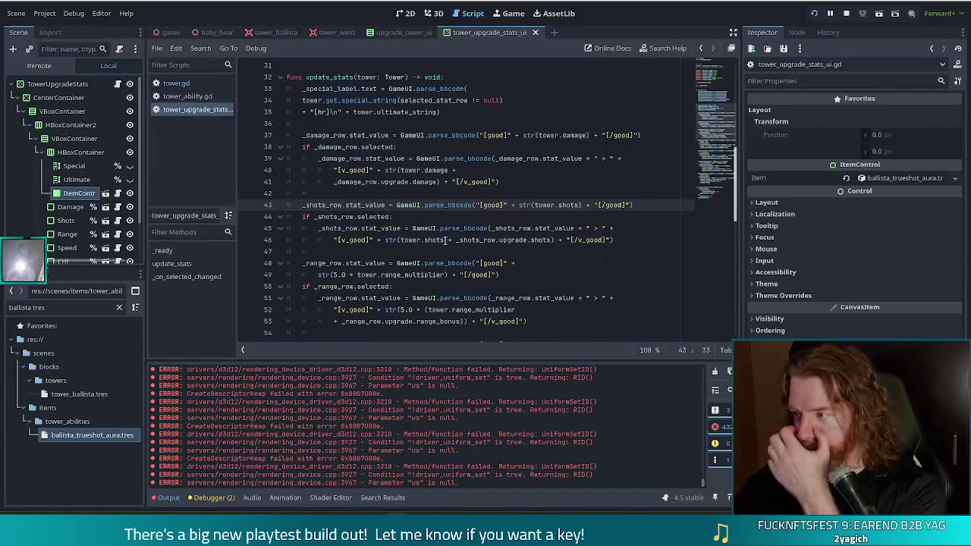
scroll(438, 240, up, 2)
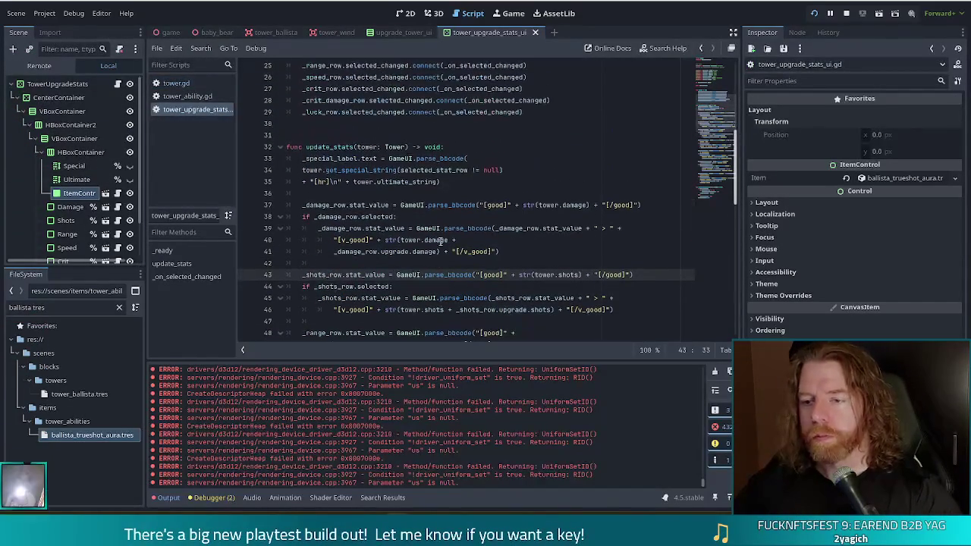
click(454, 149)
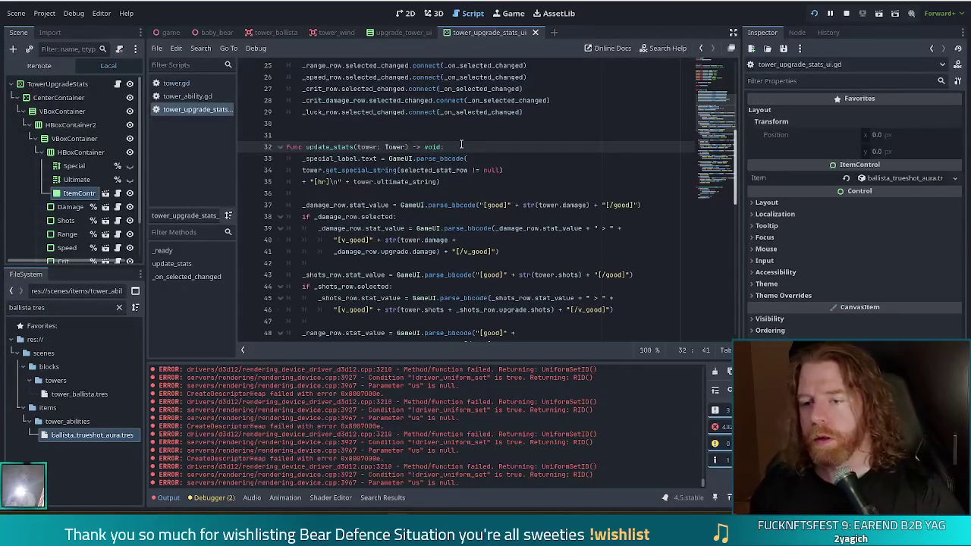
Add a '#TODO load new ability resources into itemcontrols' comment at the top of update_stats
key(Return)
text(#T)
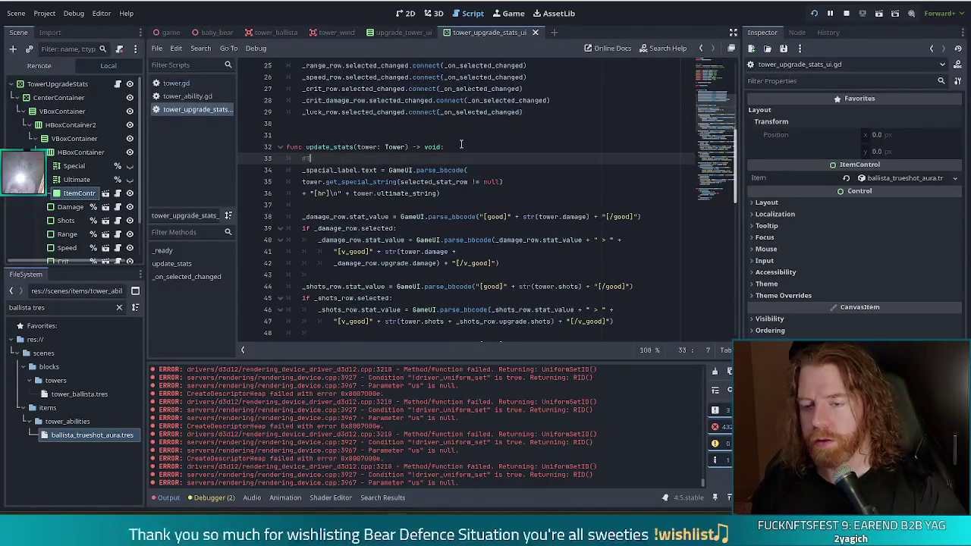
text(ODO load )
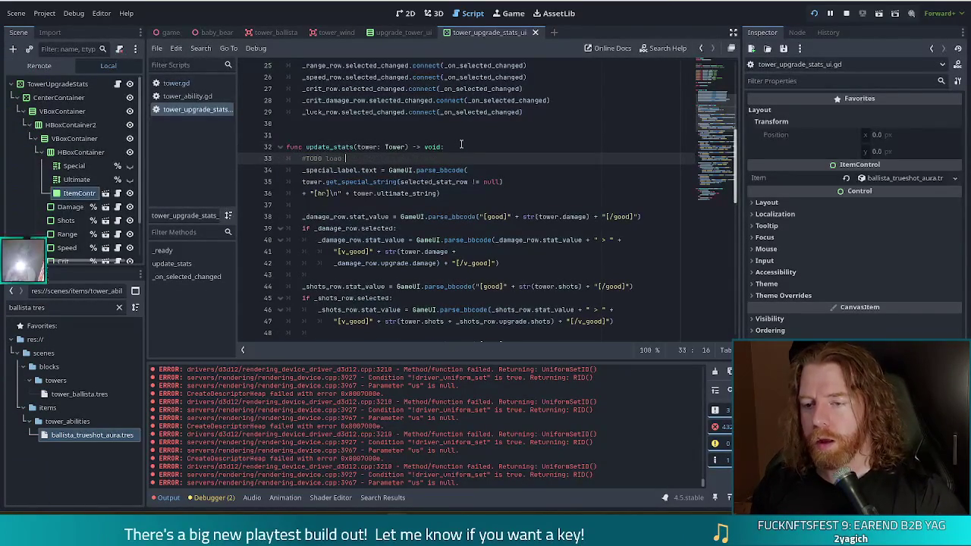
text(newability resources into)
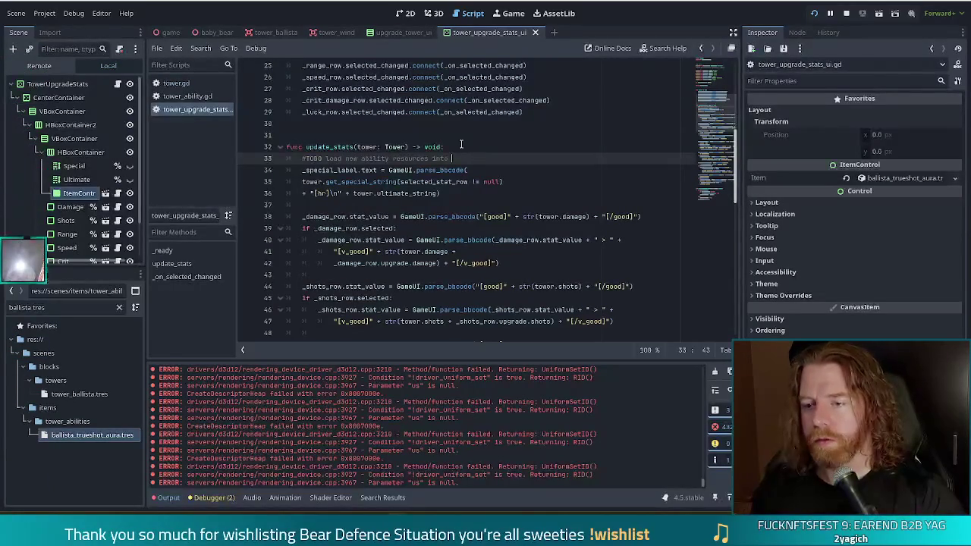
text(ems)
text(ls)
key(Return)
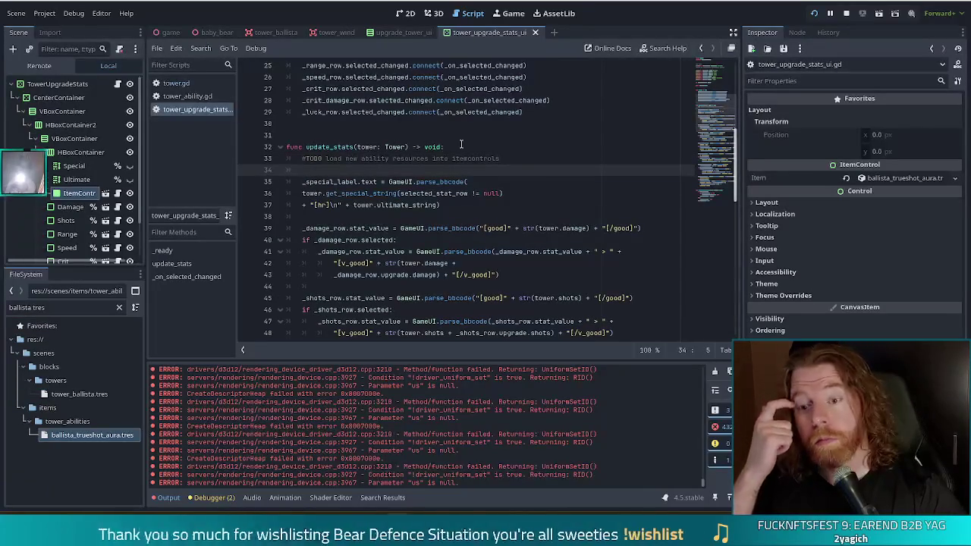
Rename ItemControl to SpecialAbility, enable Access as Unique Name, and drag it into line 16
click(85, 195)
click(81, 194)
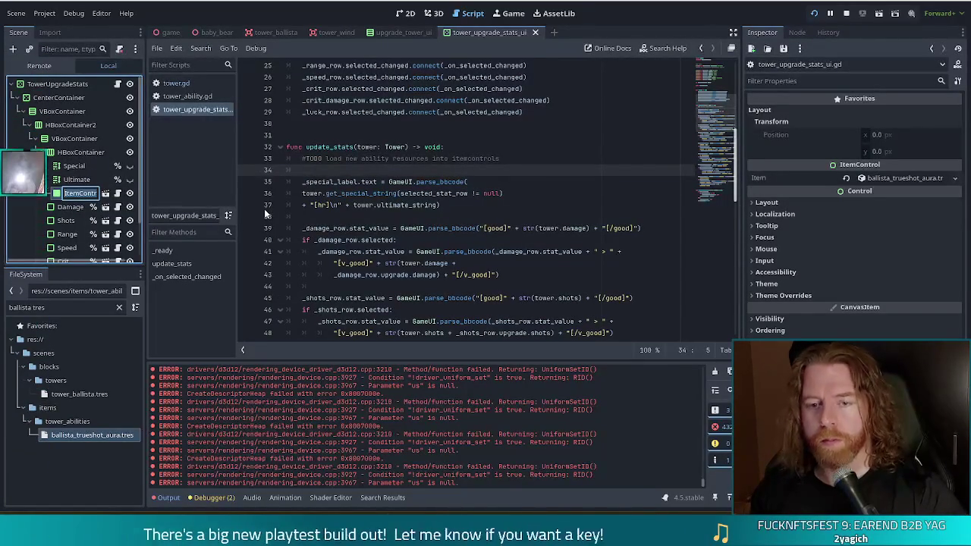
text(SpecialAbi)
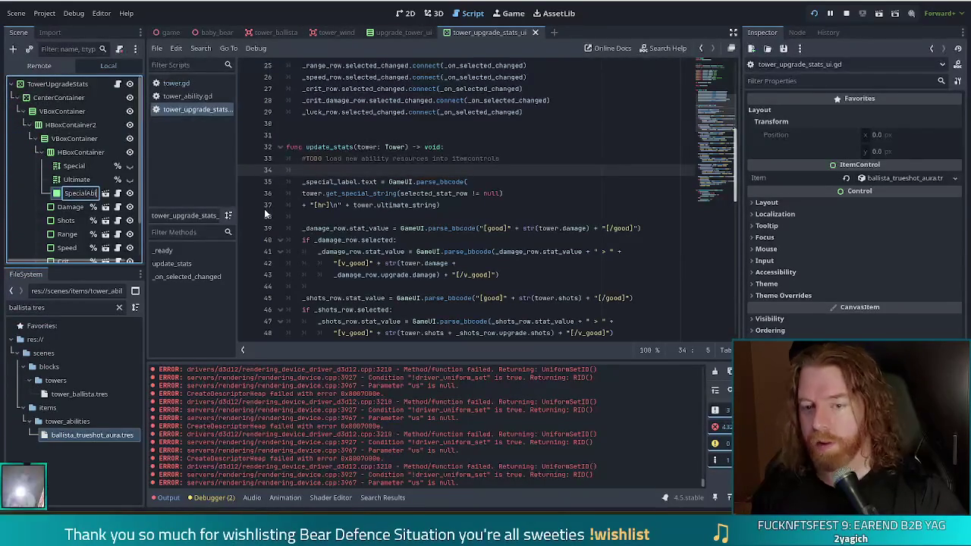
text(lity)
key(Return)
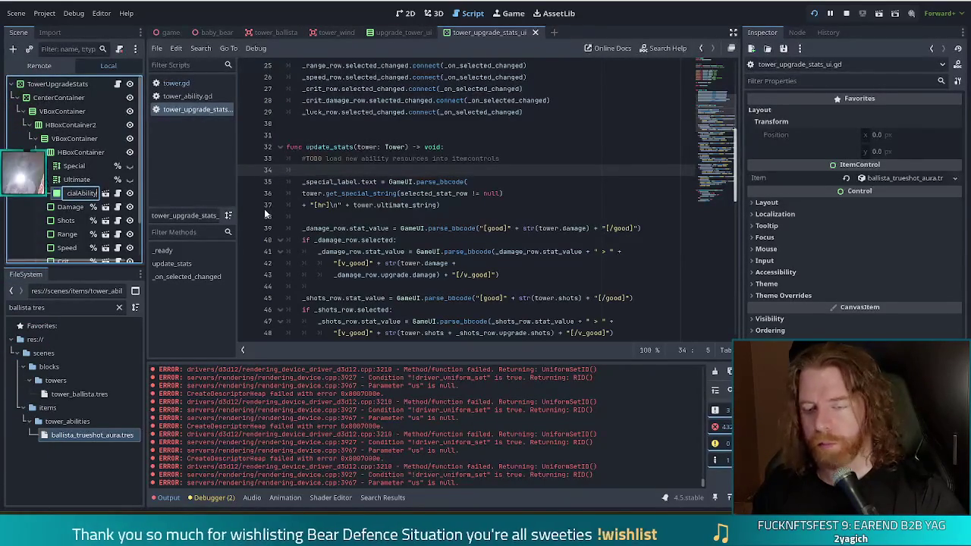
right_click(85, 191)
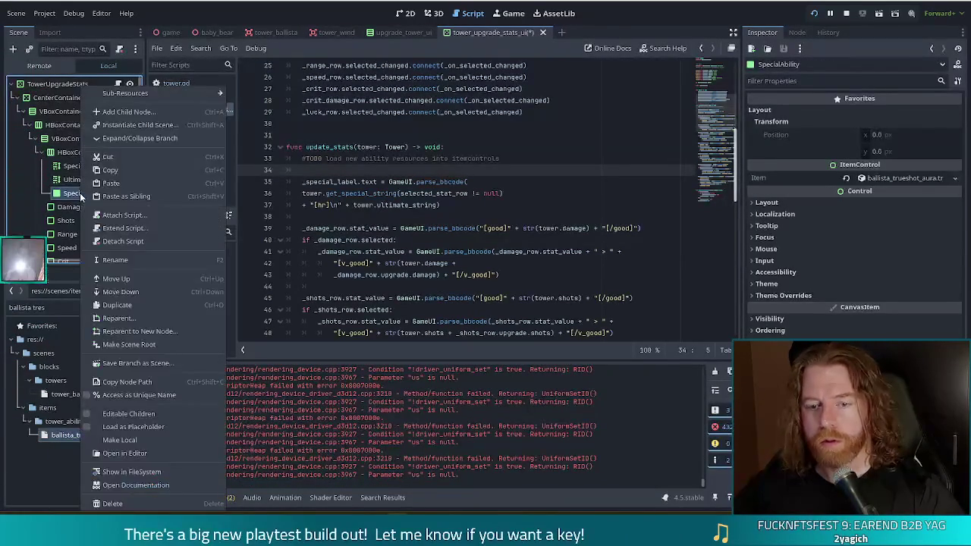
click(159, 397)
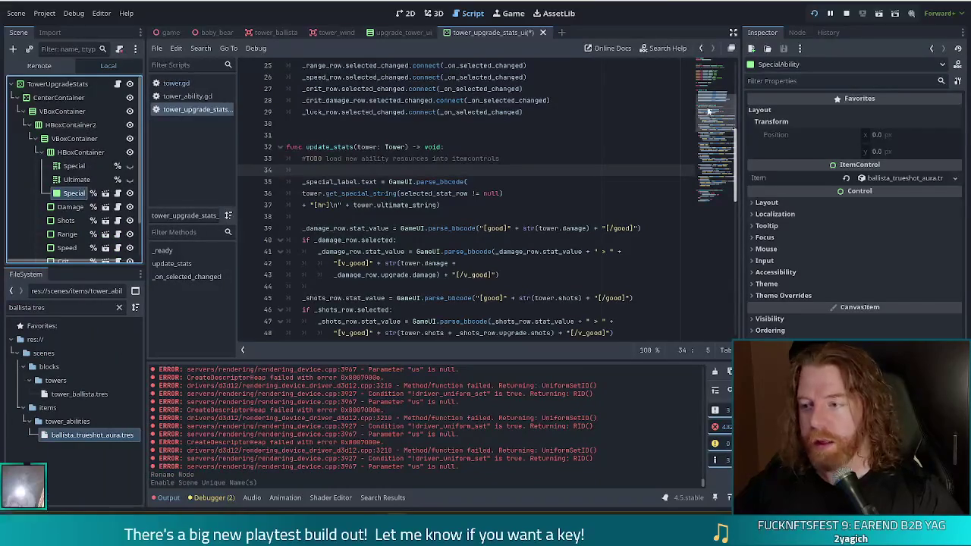
scroll(493, 190, up, 8)
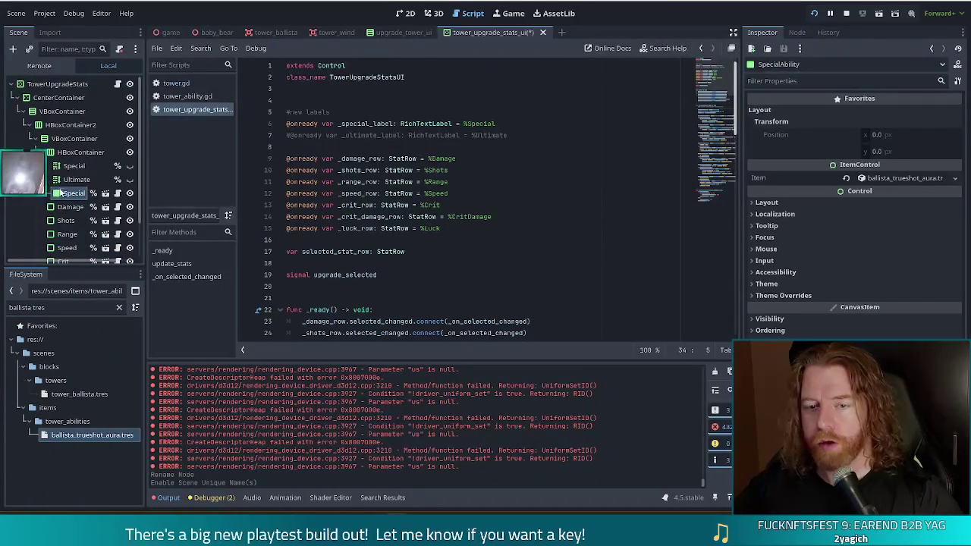
mouse_move(74, 193)
mouse_down()
mouse_move(367, 255)
mouse_move(358, 238)
mouse_up()
Prefix the line 16 variable with an underscore to make it _special_ability and save
click(339, 240)
text(_spec)
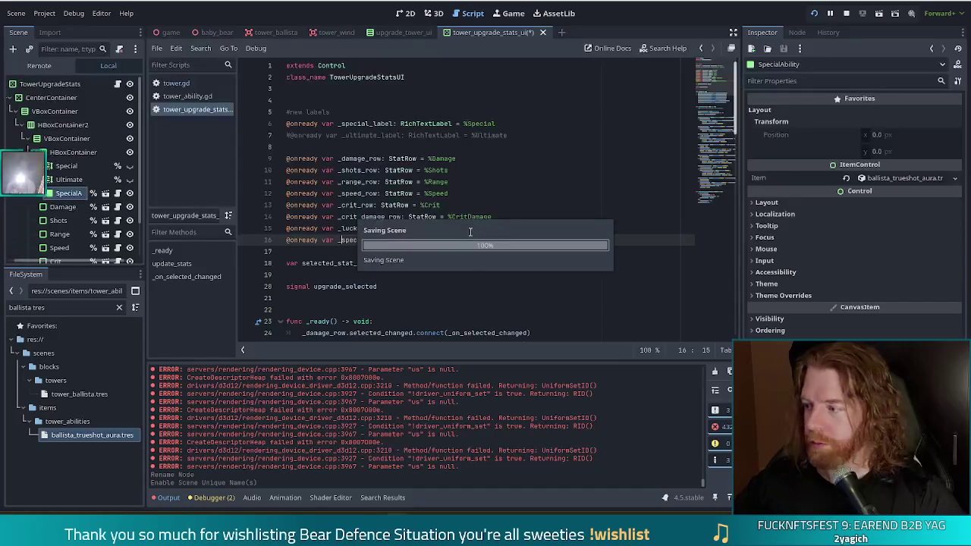
key(ctrl+s)
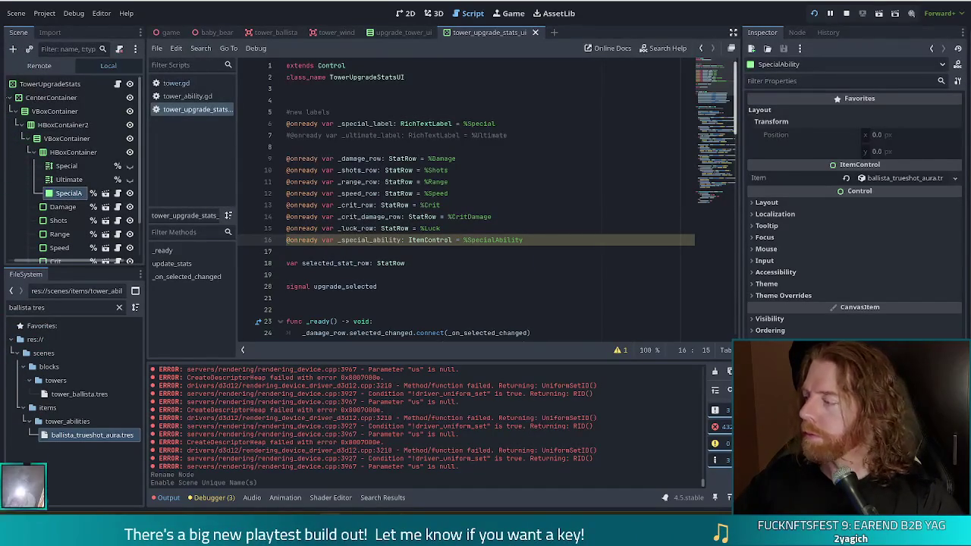
Assign ballista_trueshot_aura.tres to the SpecialAbility node's Item
drag(23, 409, 23, 328)
mouse_move(23, 173)
mouse_down()
mouse_move(23, 91)
mouse_move(23, 260)
mouse_up()
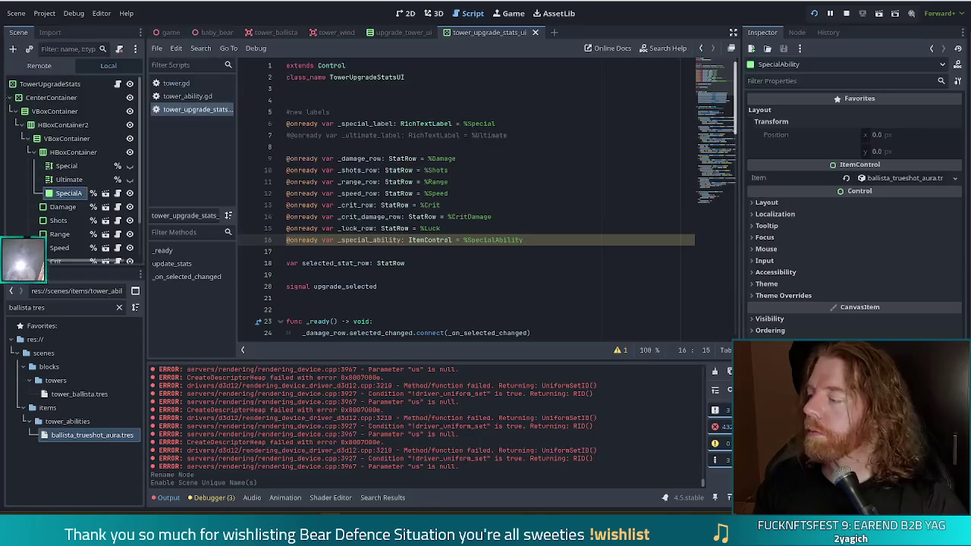
drag(23, 337, 23, 416)
drag(23, 486, 23, 328)
mouse_move(23, 250)
mouse_down()
mouse_move(23, 94)
mouse_move(22, 260)
mouse_up()
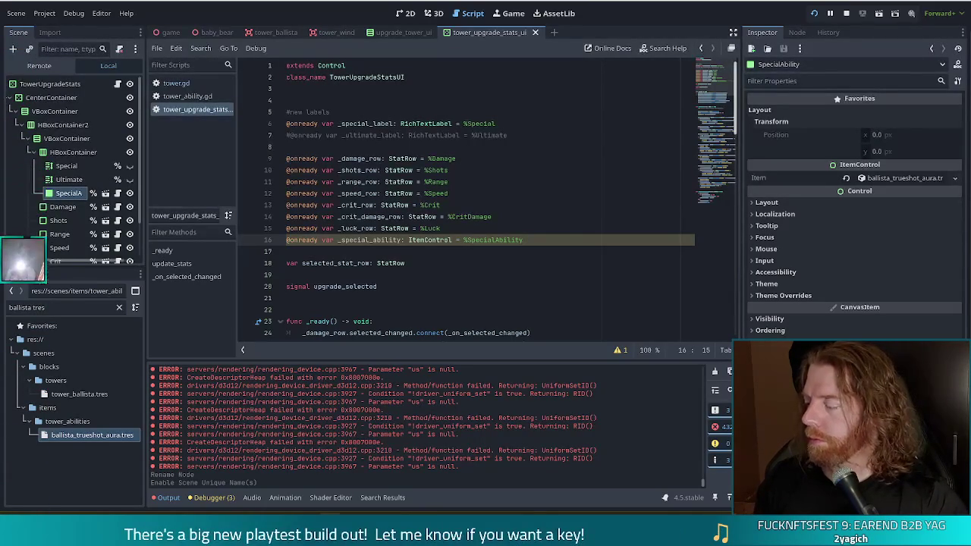
drag(23, 486, 23, 173)
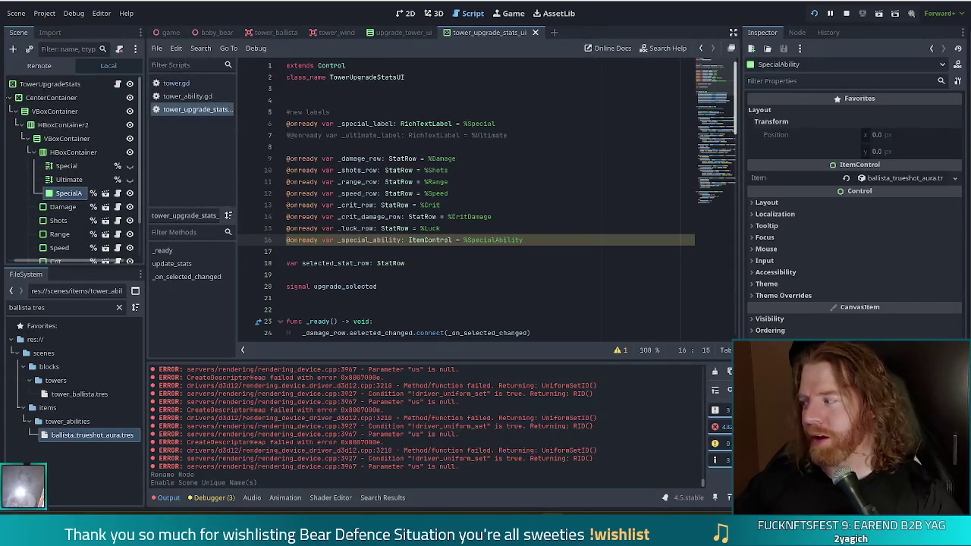
click(544, 240)
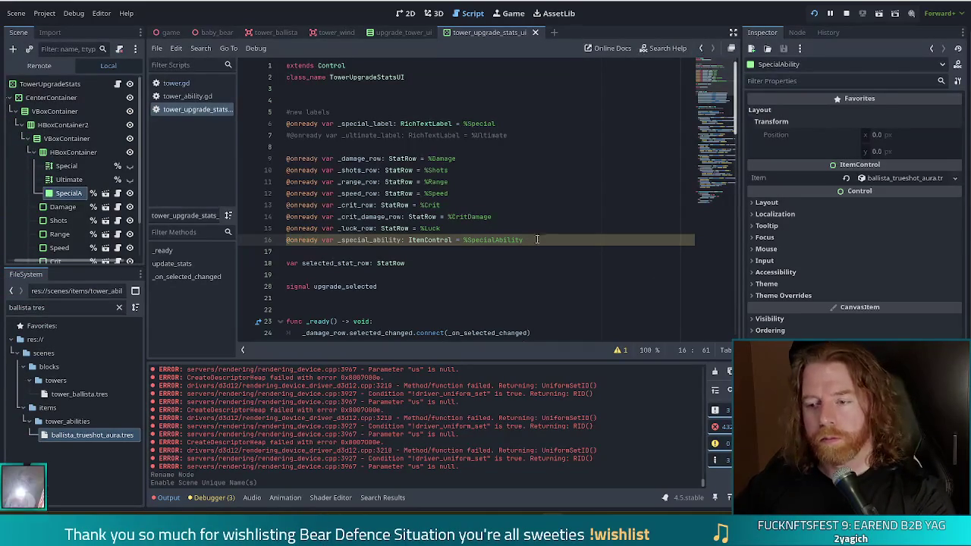
Add a new indented line below the TODO comment on line 34 of update_stats
scroll(537, 239, down, 8)
click(404, 170)
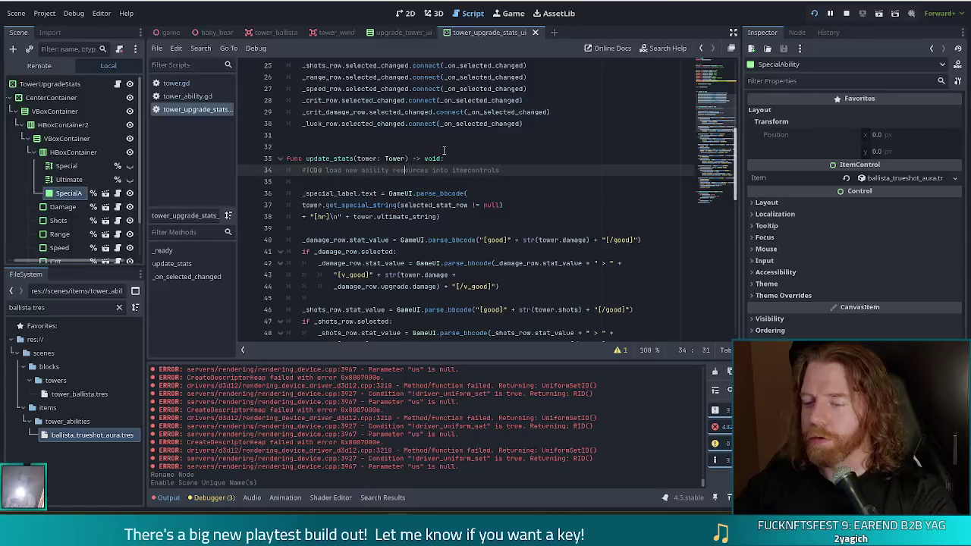
click(523, 171)
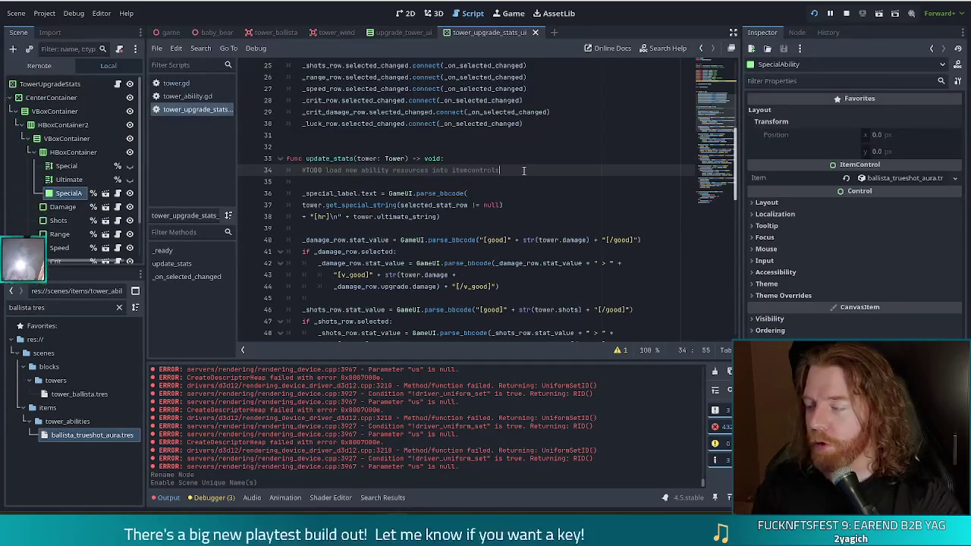
key(Return)
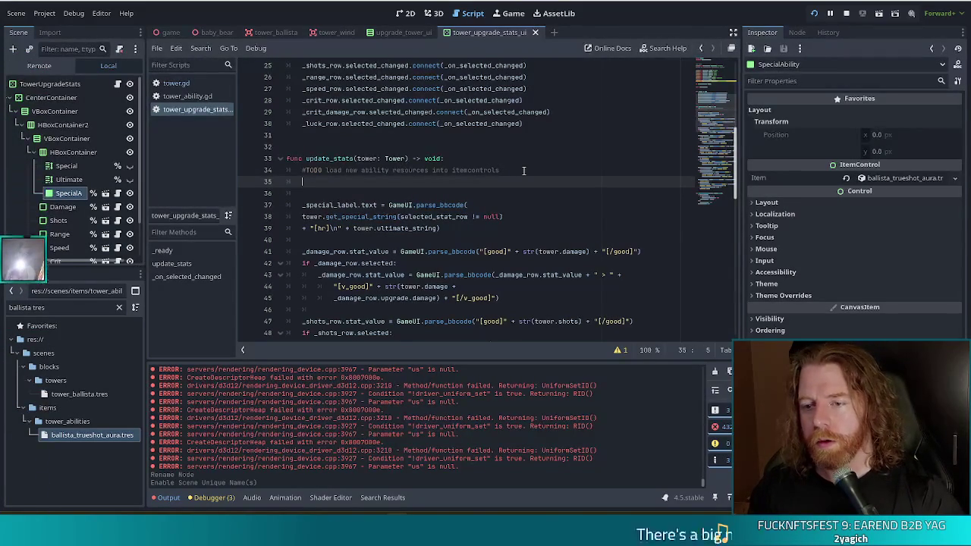
Write '_special_ability.item = tower.special_ability' on line 35 and save the script
text(_spec)
key(Return)
text(.ite)
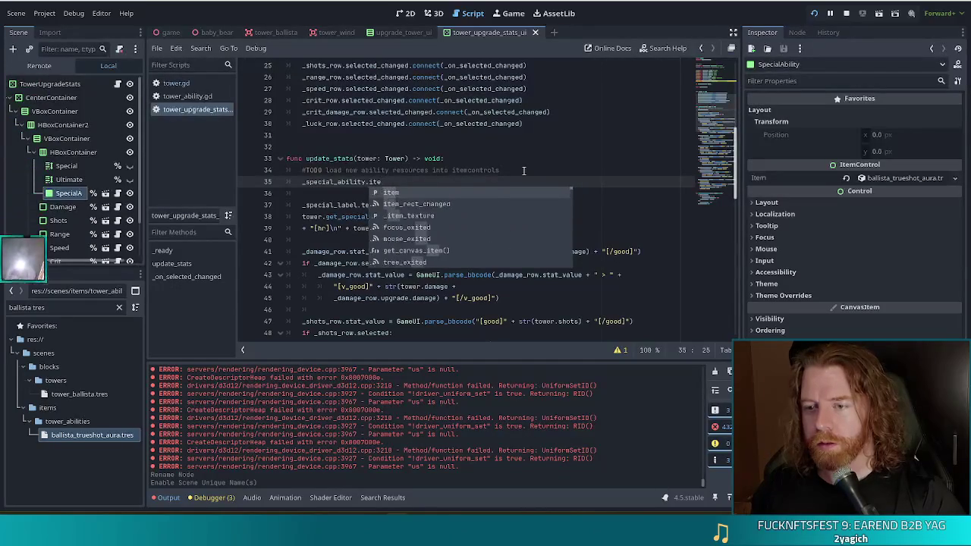
text(m = to)
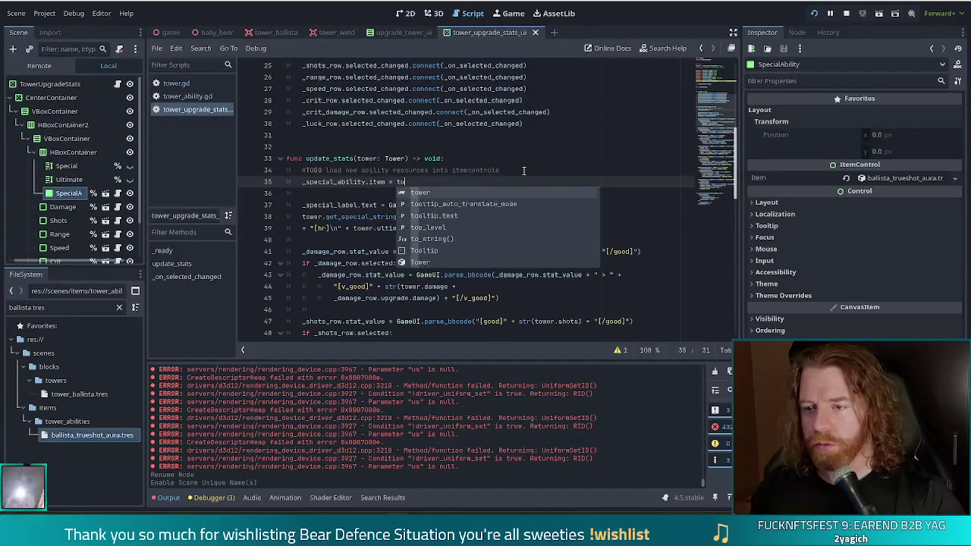
text(wer.spe)
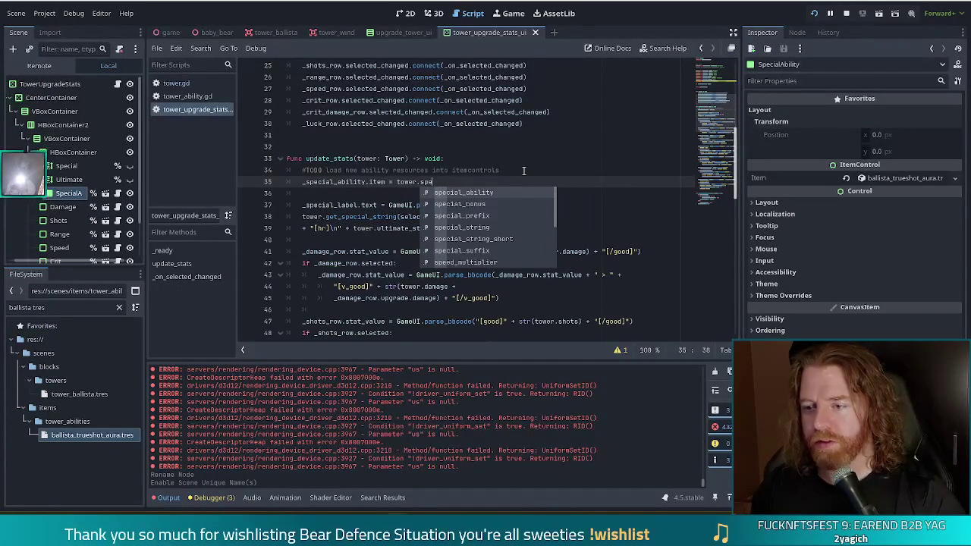
key(Return)
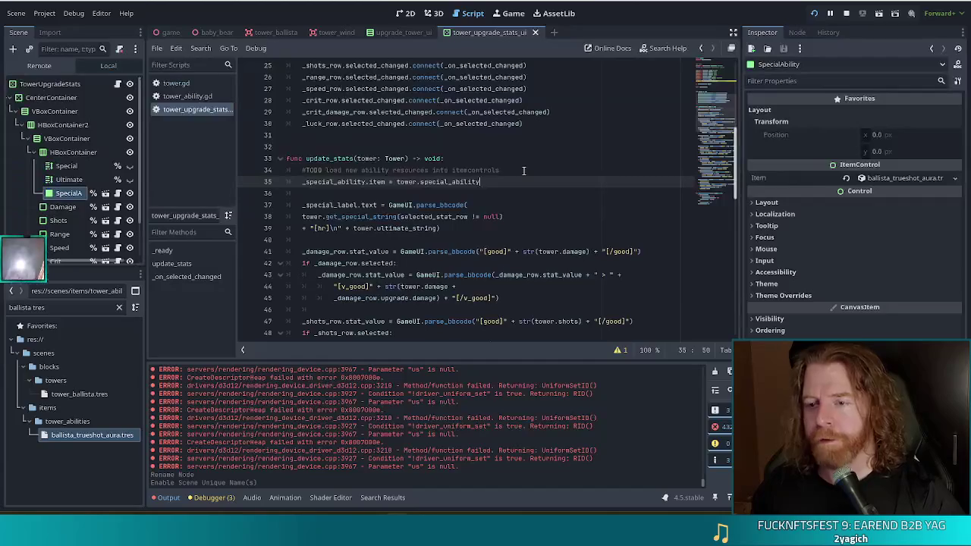
key(ctrl+s)
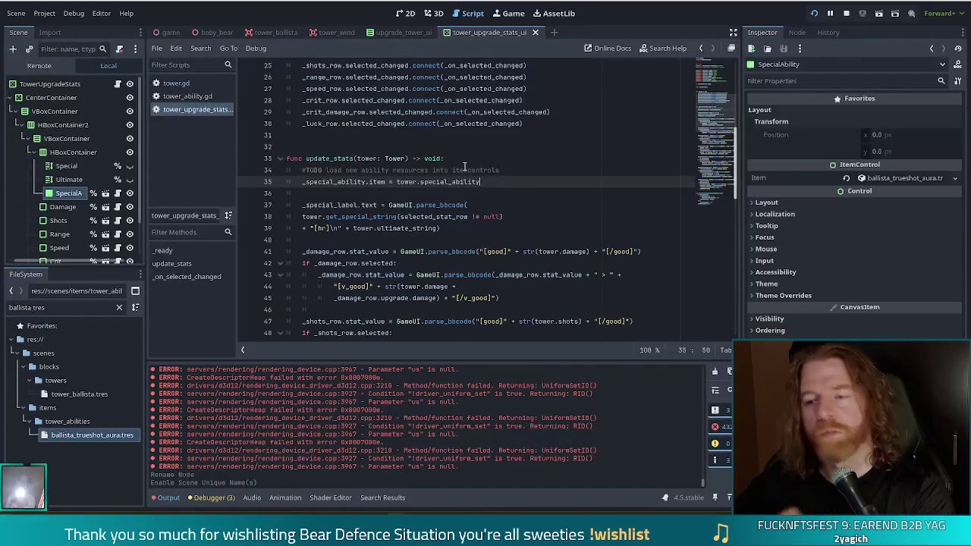
click(470, 205)
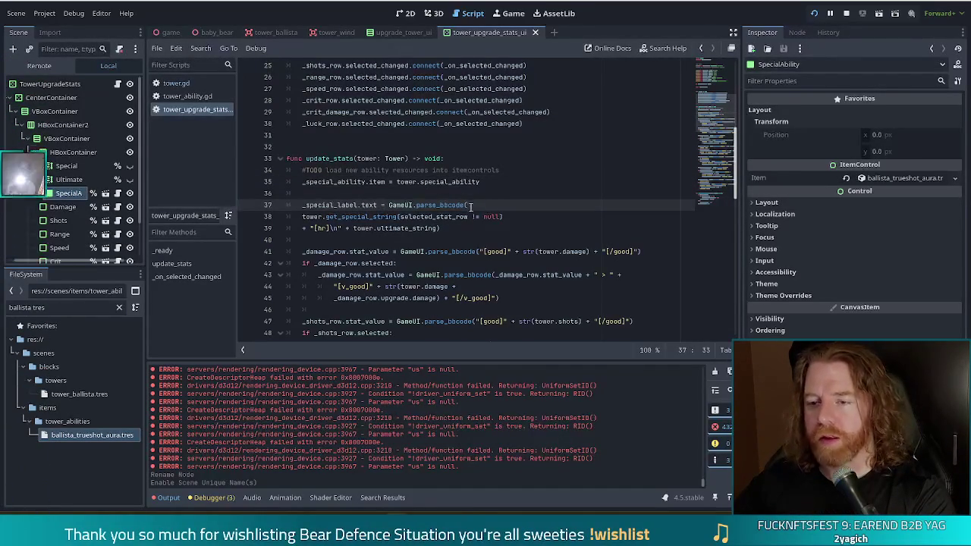
click(509, 182)
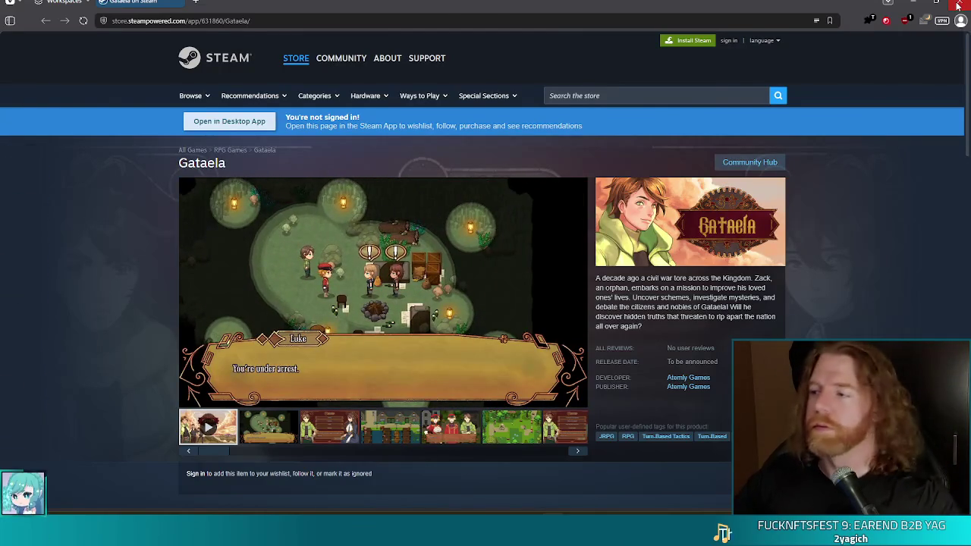
Close the browser window showing the Gataela Steam store page
click(957, 4)
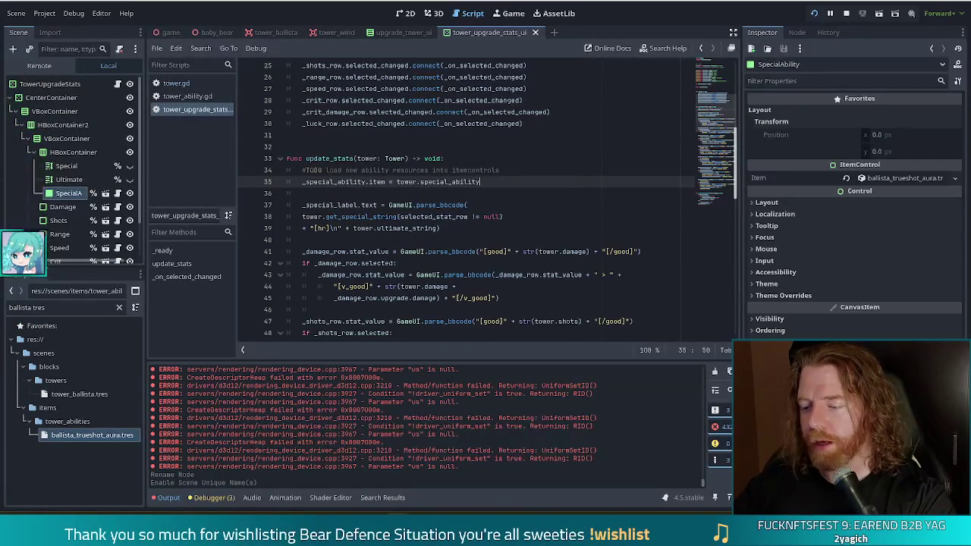
Switch to GIMP to view the Ballista Tower UI mockup
key(alt+Tab)
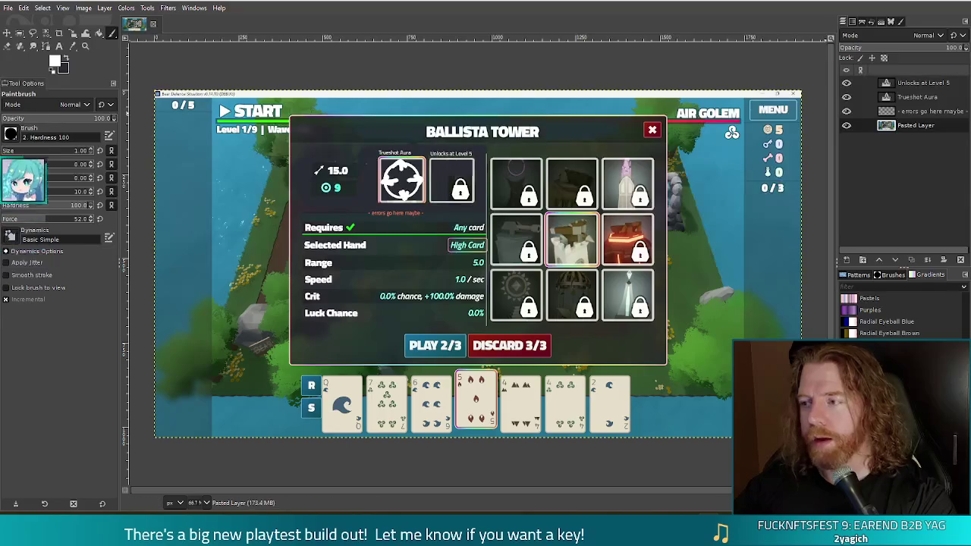
Switch back to tower_upgrade_stats_ui.gd in the Godot script editor
key(alt+Tab)
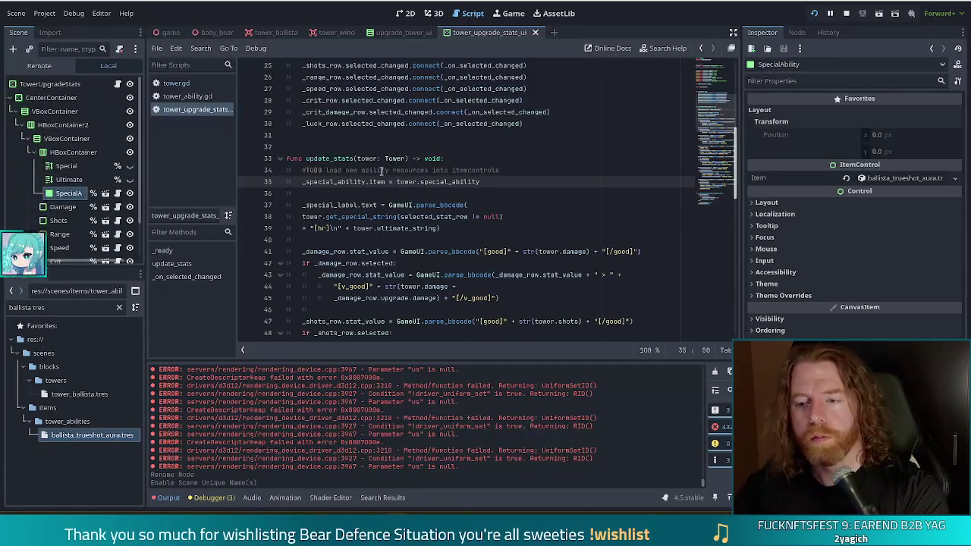
Inspect the ultimate_string, get_special_string and special label lines in tower_upgrade_stats_ui.gd
click(407, 228)
click(346, 217)
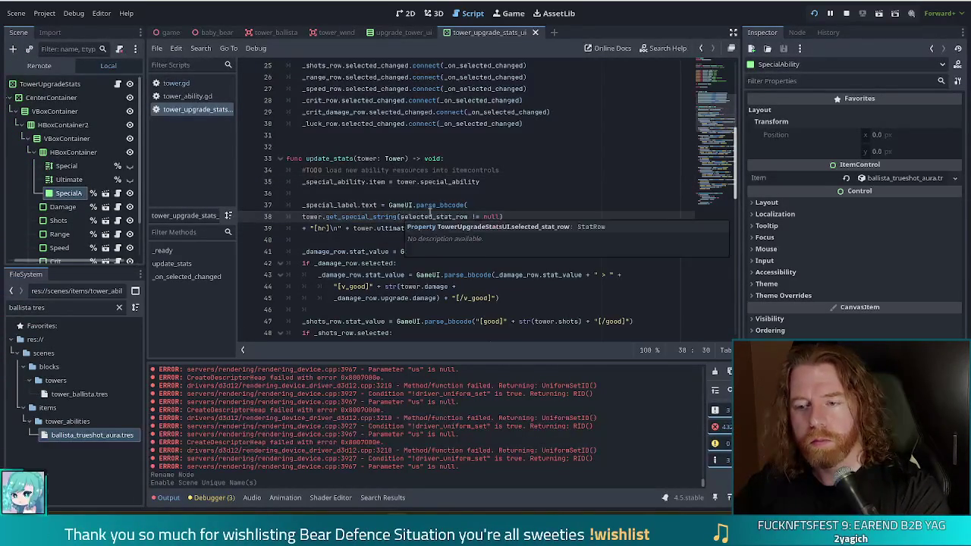
click(517, 207)
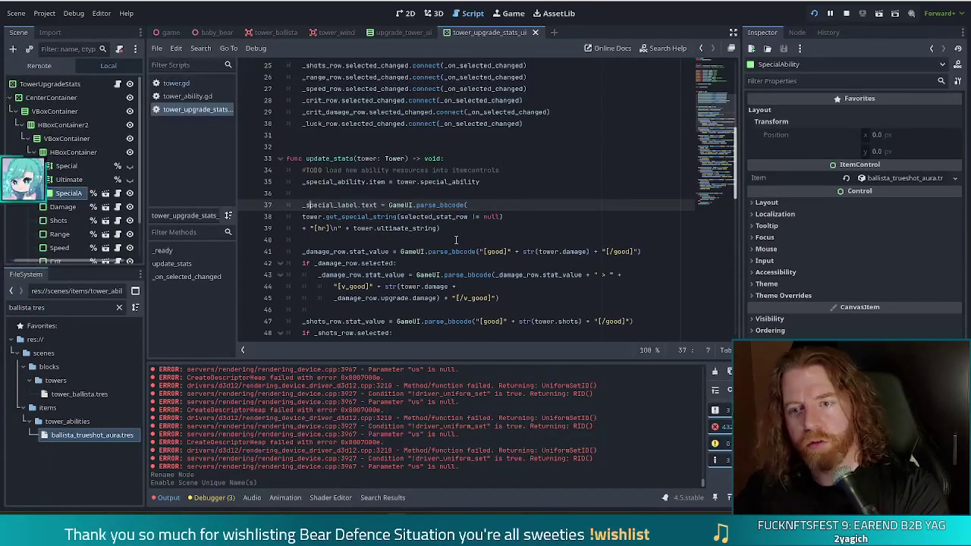
Filter the FileSystem for 'toolt' and open tooltip2.gd, scrolling up through its code
triple_click(53, 307)
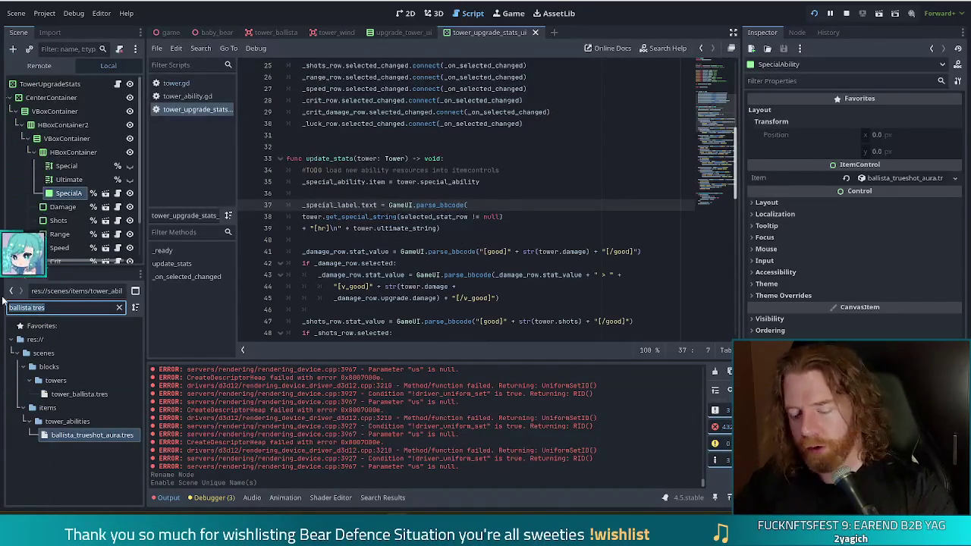
text(toolt)
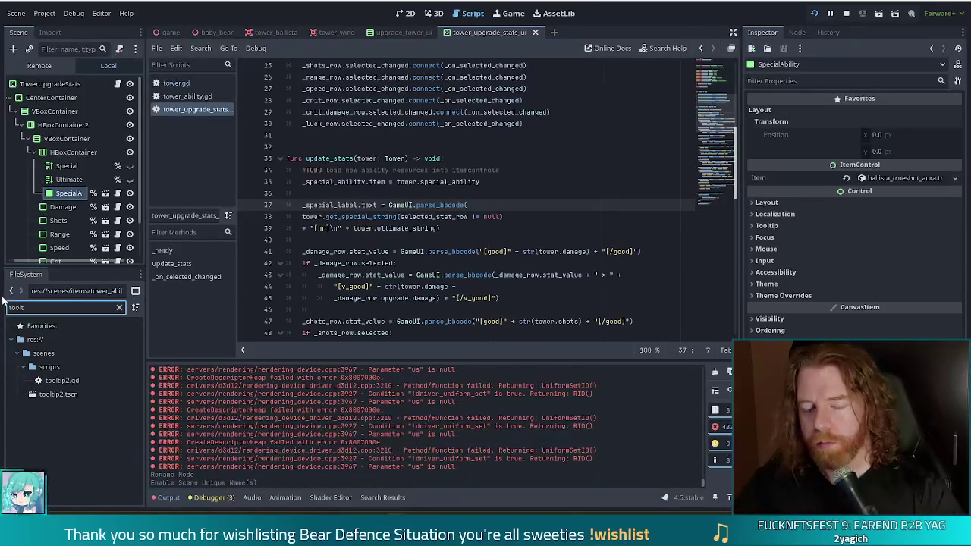
double_click(62, 379)
click(387, 220)
scroll(470, 221, up, 8)
scroll(568, 222, up, 10)
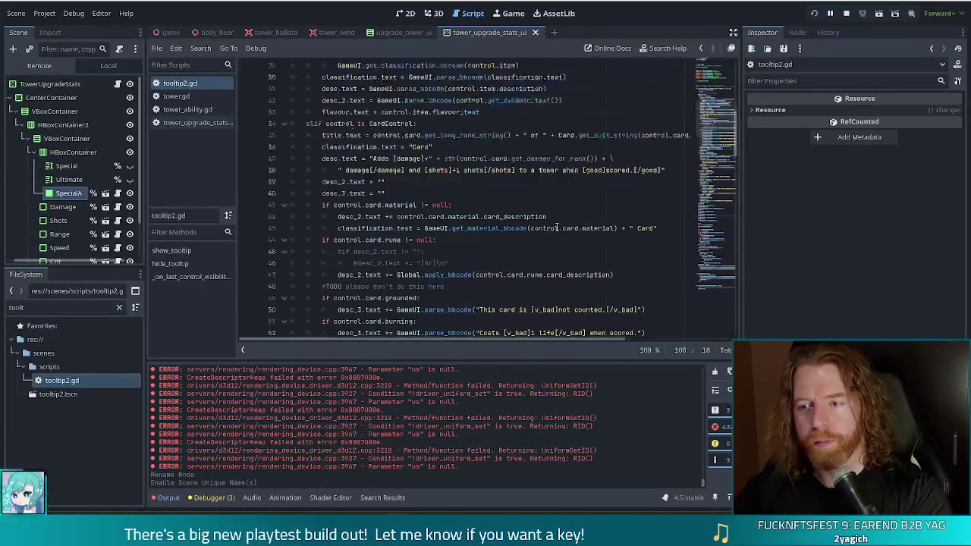
Review the classification, description and get_dynamic_text() lines 30–32 in tooltip2.gd
scroll(558, 227, up, 7)
click(405, 216)
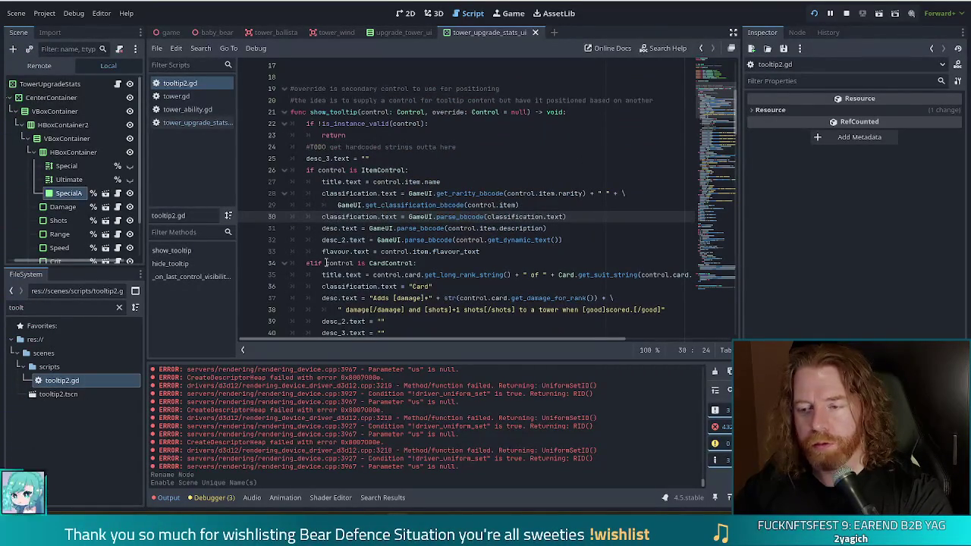
click(518, 229)
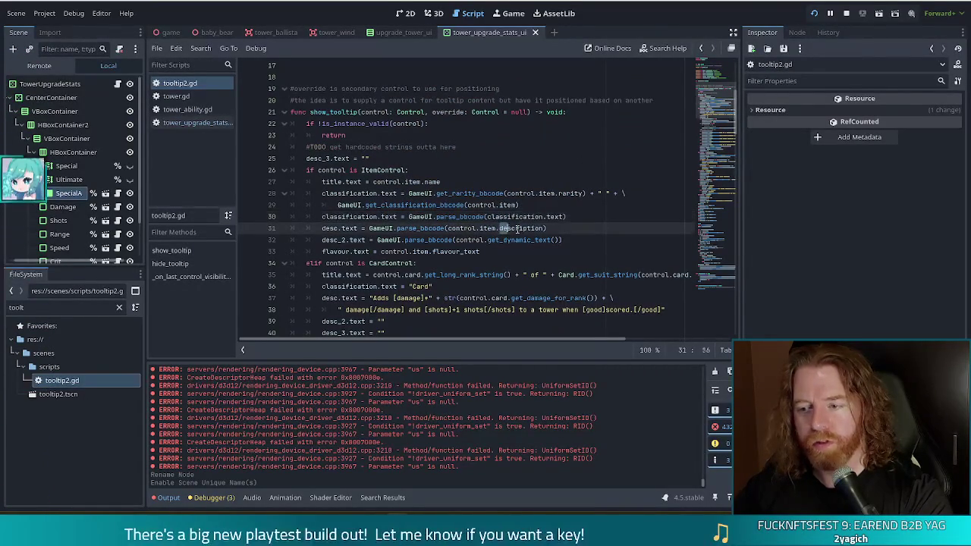
drag(484, 240, 563, 239)
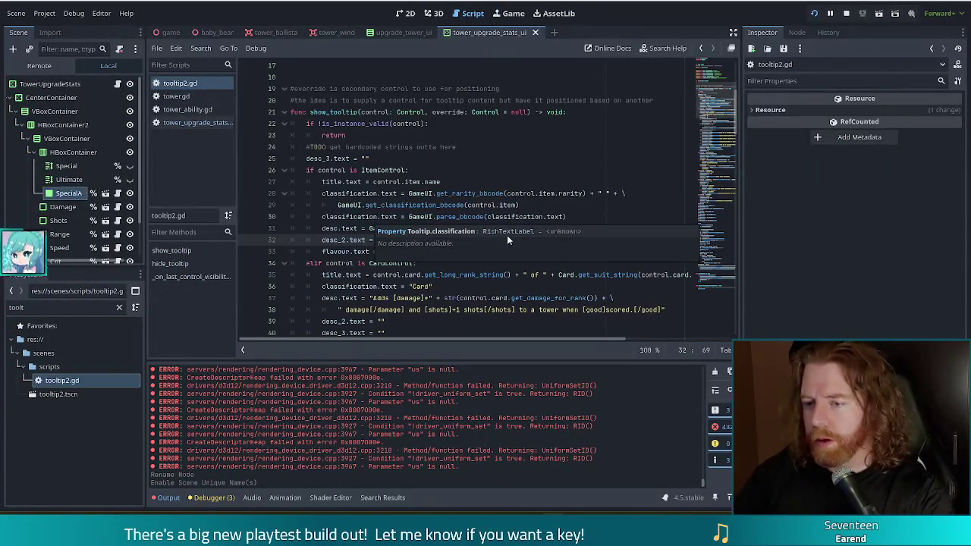
Jump from the description reference on line 31 to its definition in item.gd
click(507, 193)
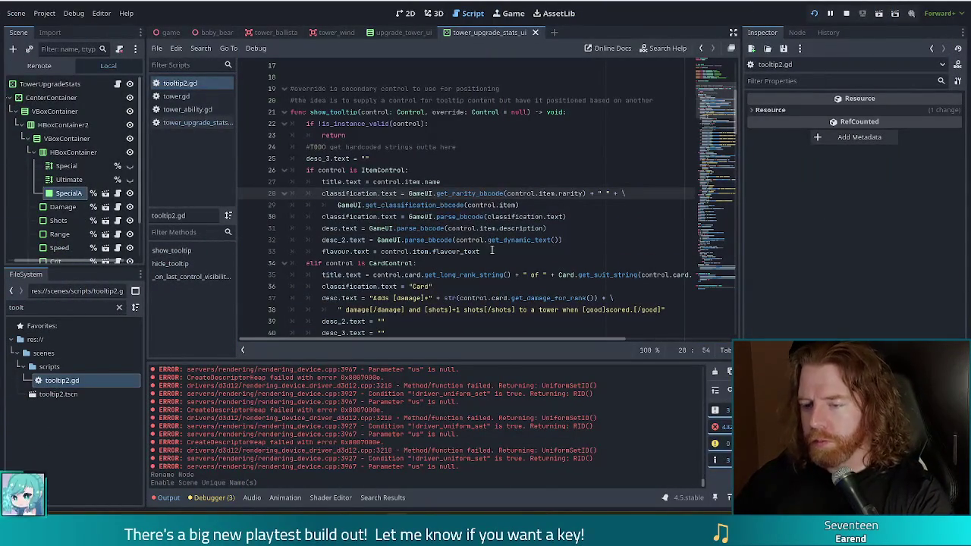
click(530, 228)
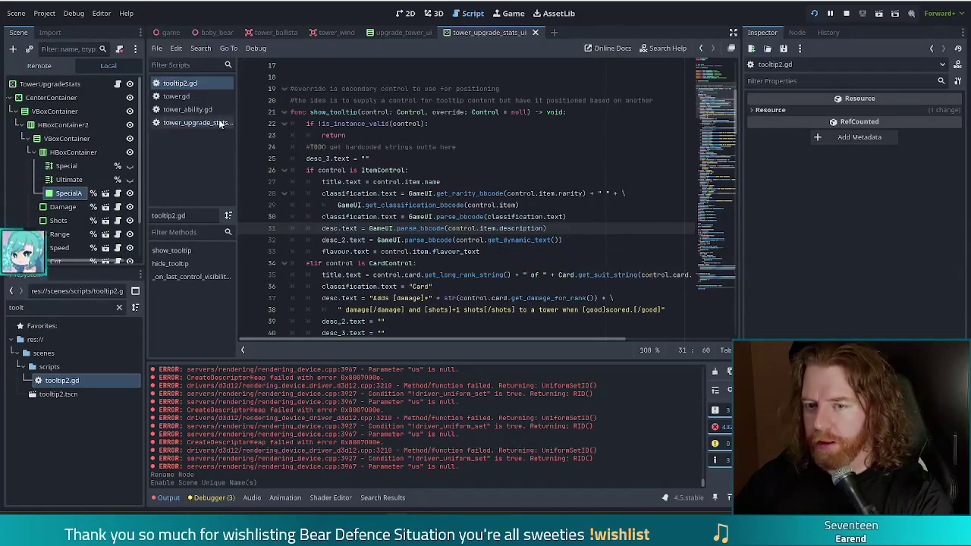
ctrl+click(509, 228)
click(501, 170)
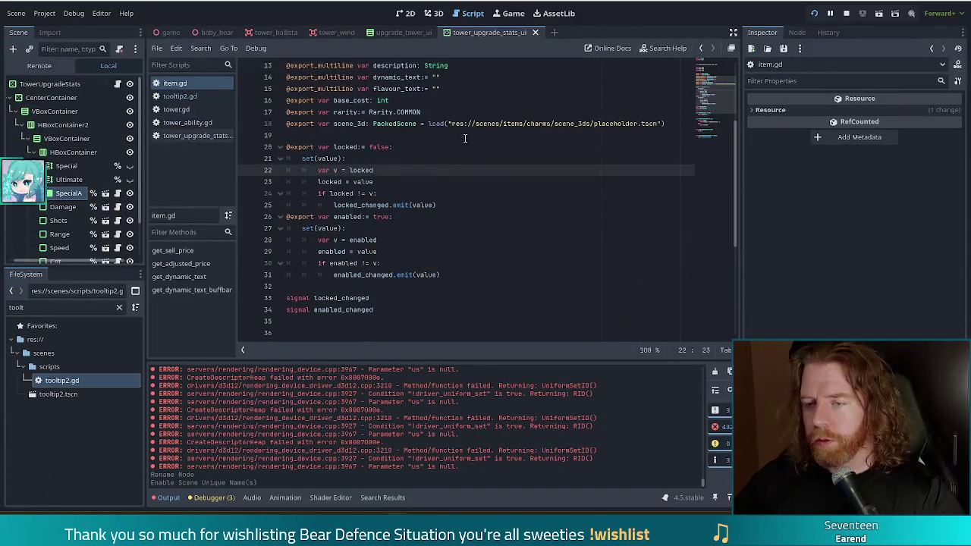
Add a get(): return get_description() getter to item.gd's description: String export
scroll(465, 138, up, 2)
click(468, 135)
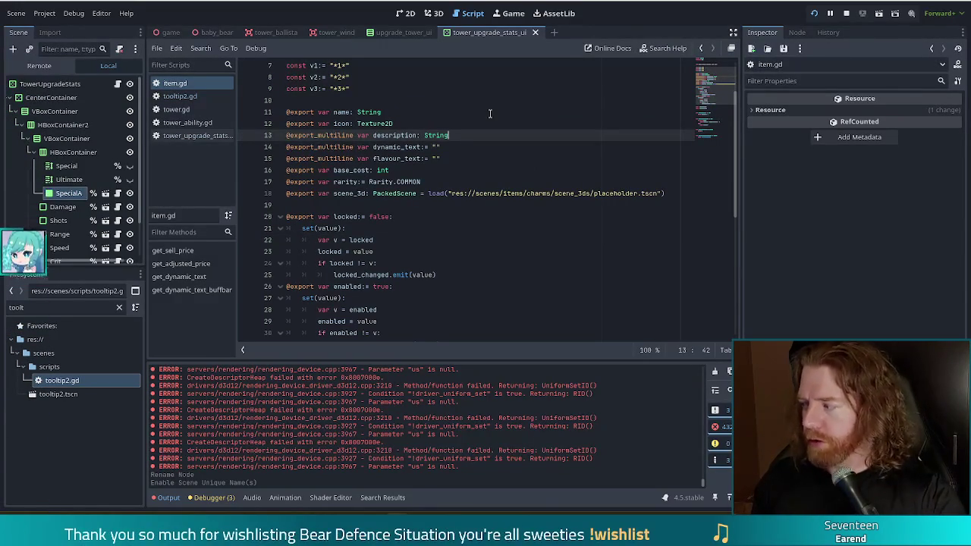
text(:)
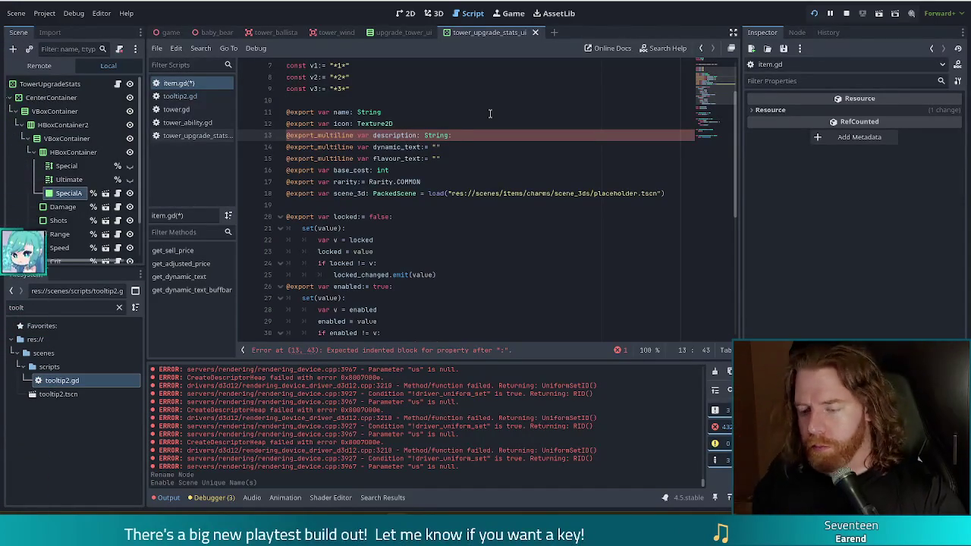
key(Return)
text(et()
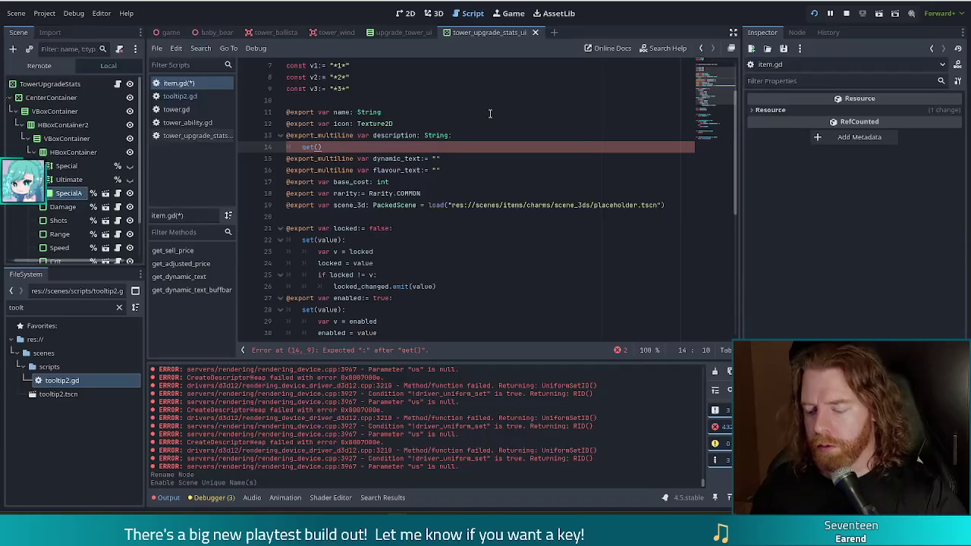
text():)
key(Return)
text(return)
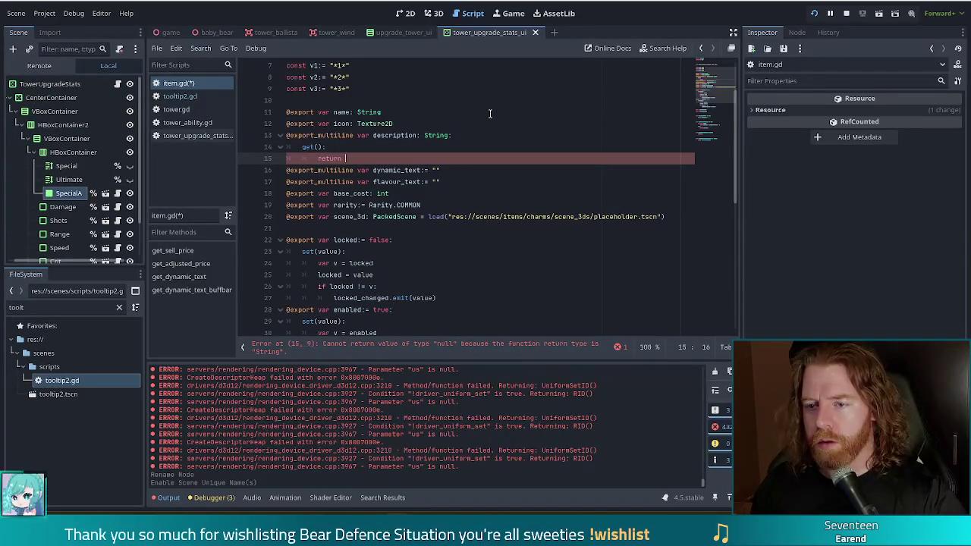
key(BackSpace)
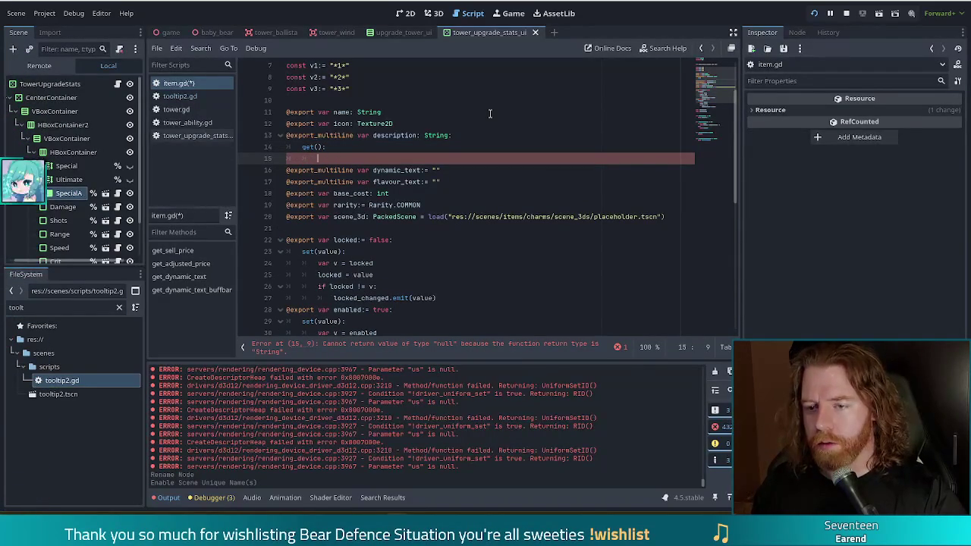
text(return )
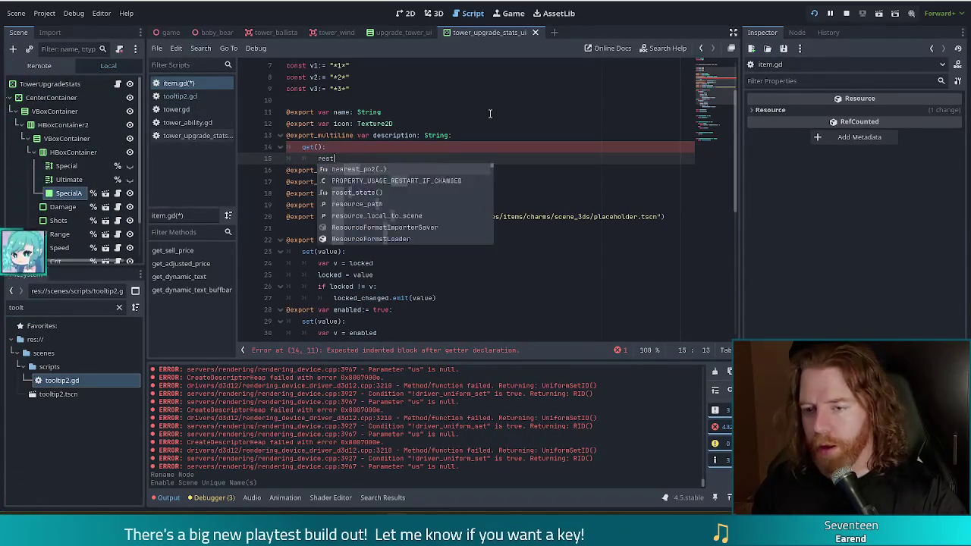
text(get_description())
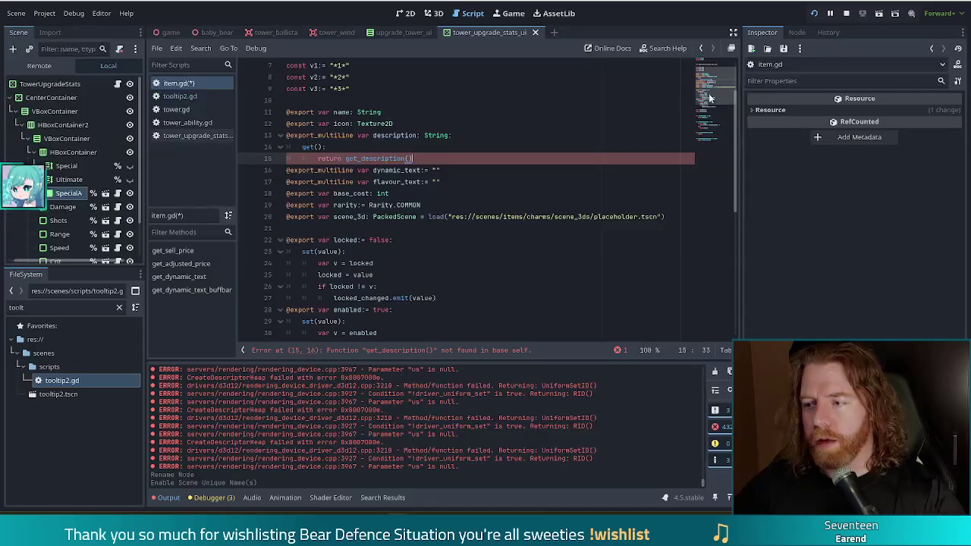
scroll(454, 228, down, 8)
Append a func get_description() -> String: declaration at the end of item.gd
click(454, 331)
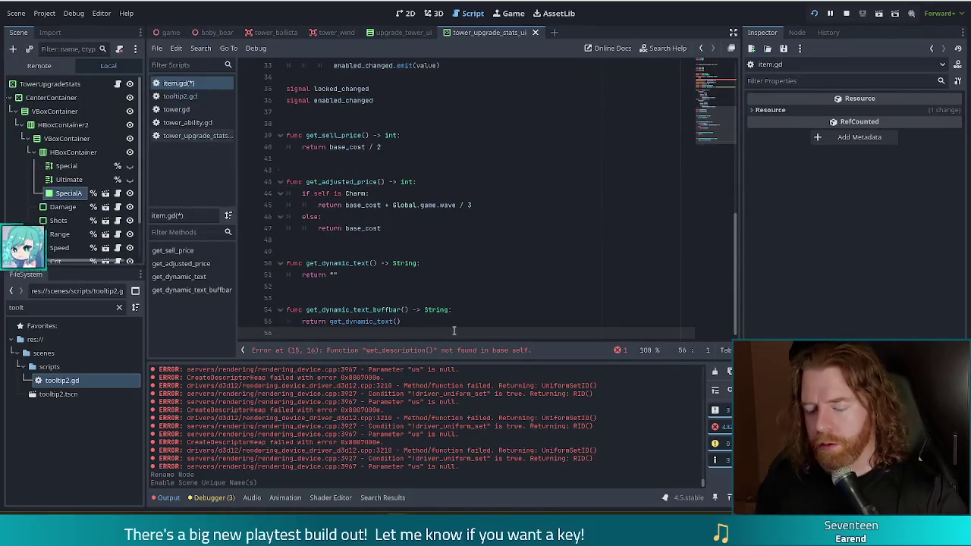
key(Return)
key(Return)
text(func get_description() -> String)
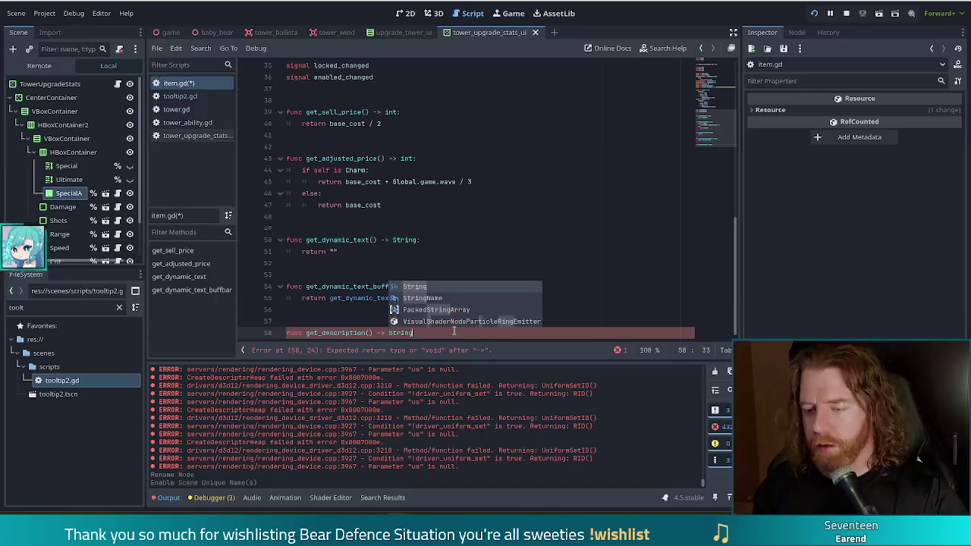
key(Return)
text(:)
key(Return)
text(return)
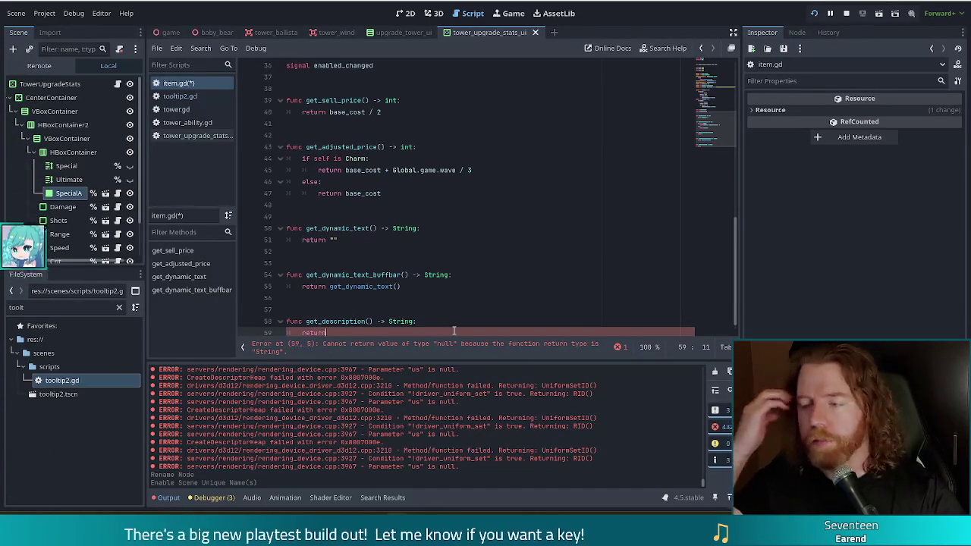
Complete get_description() with return description and save item.gd
drag(713, 122, 721, 97)
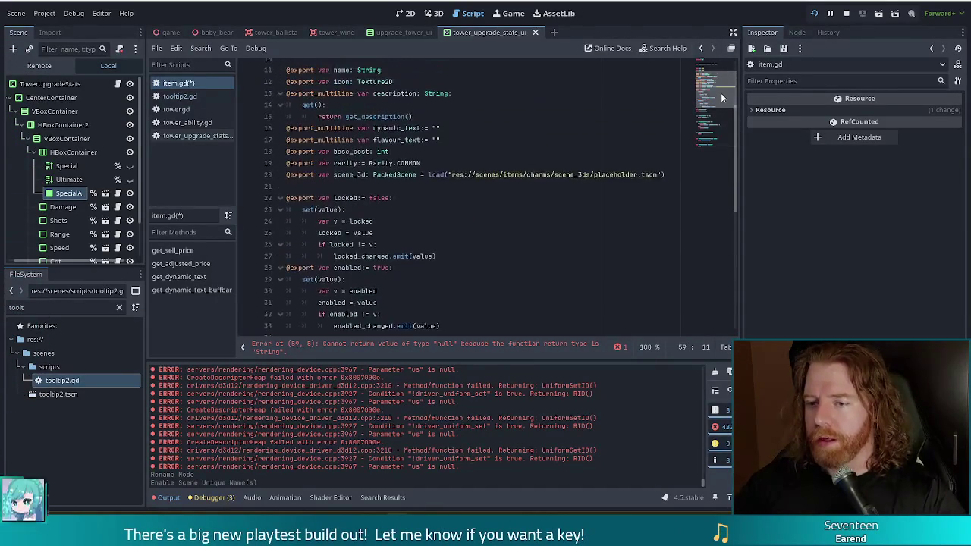
mouse_move(334, 92)
mouse_down()
mouse_move(376, 106)
mouse_move(373, 116)
mouse_up()
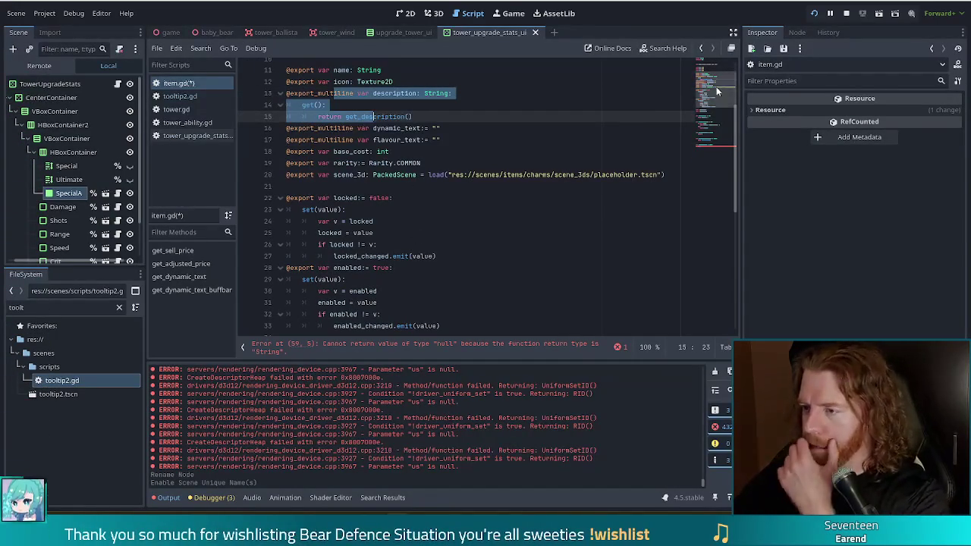
click(718, 152)
click(356, 319)
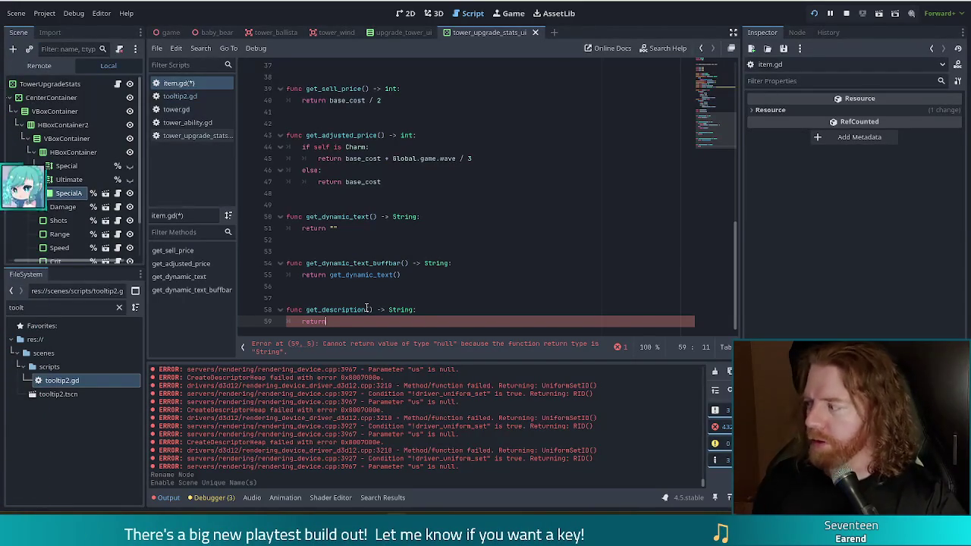
text(de)
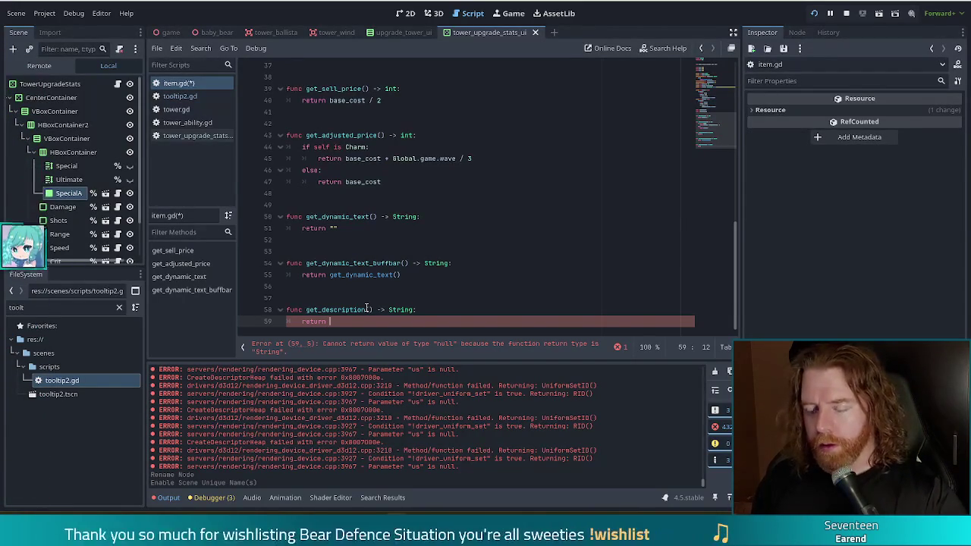
text(scr)
key(Return)
key(ctrl+s)
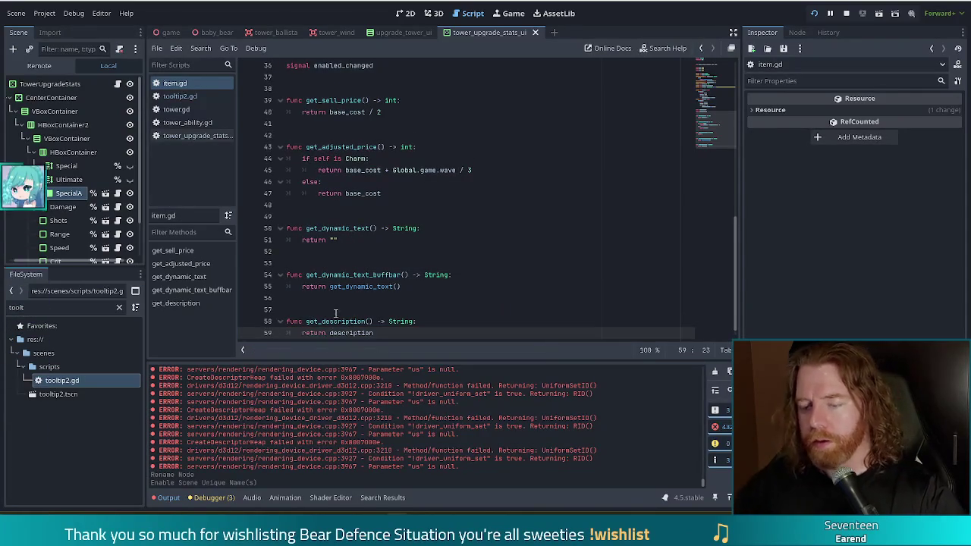
click(184, 126)
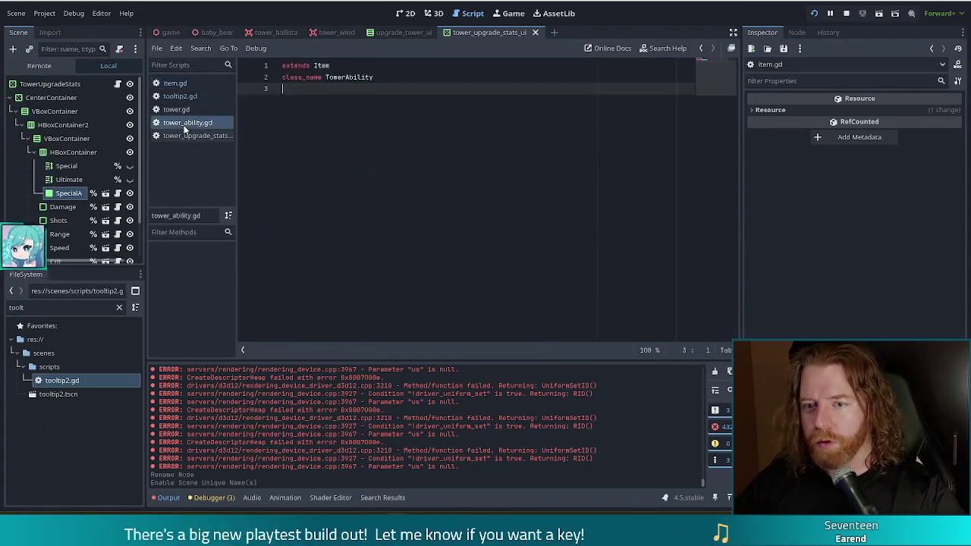
Add a func get_description() -> String: declaration below the class name in tower_ability.gd
key(Return)
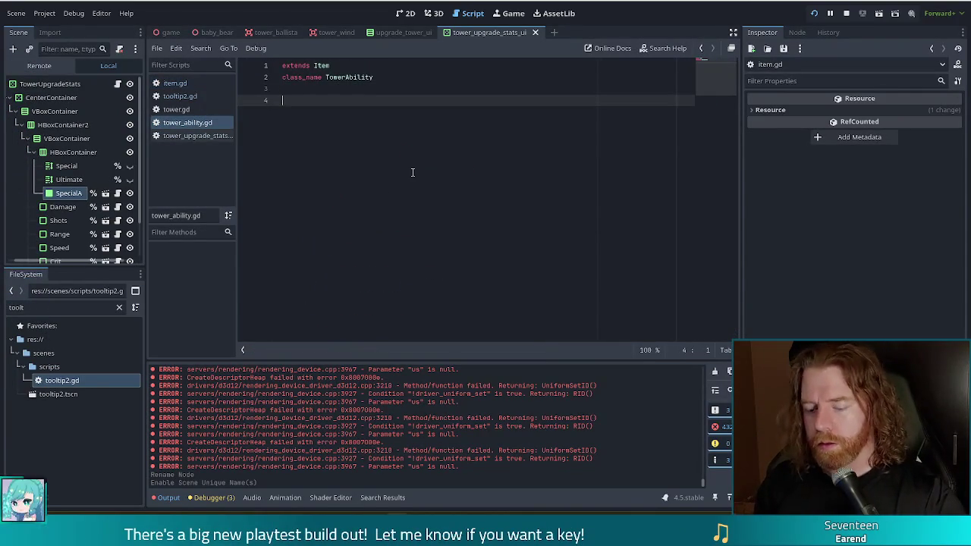
key(Return)
text(func _ge)
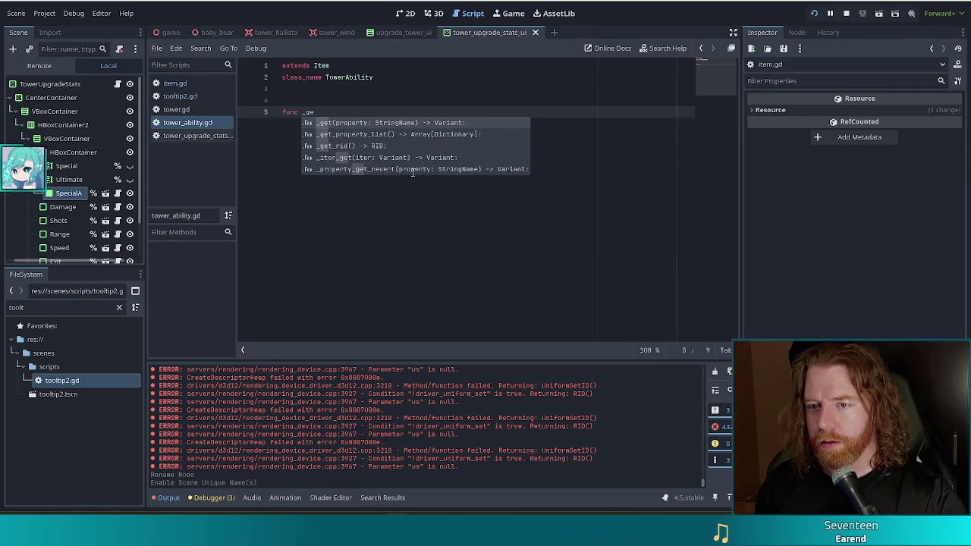
key(BackSpace)
text(get_d)
key(Return)
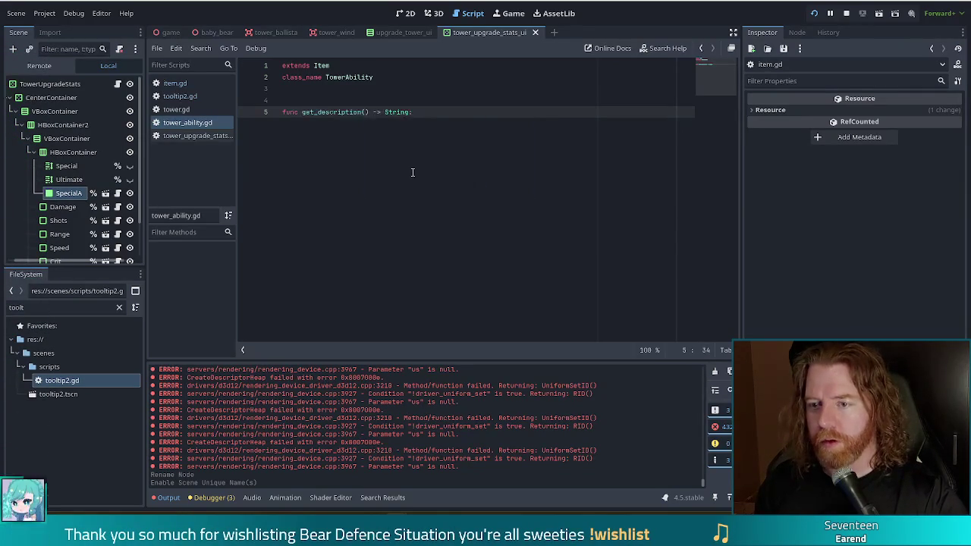
key(Return)
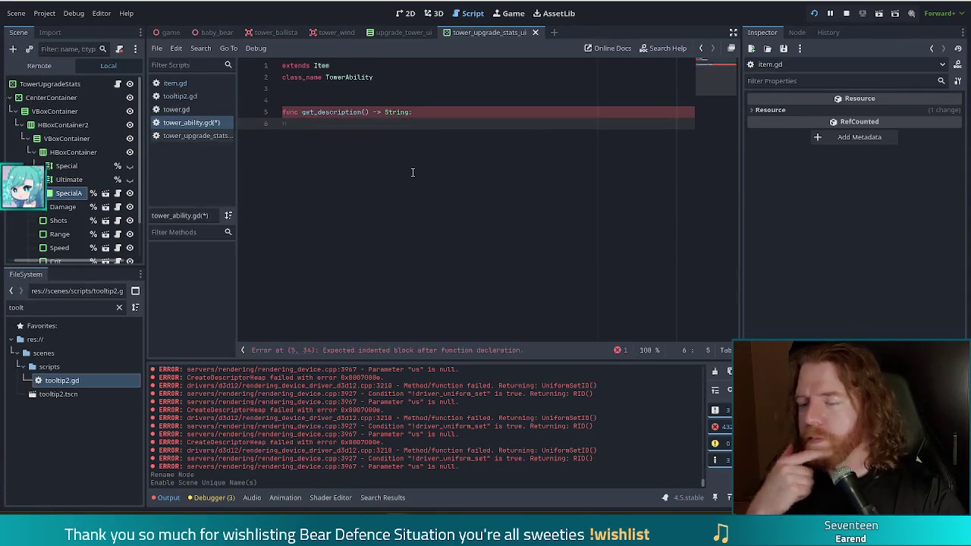
Give it a return description body with an empty indented line above the return
text(eturn)
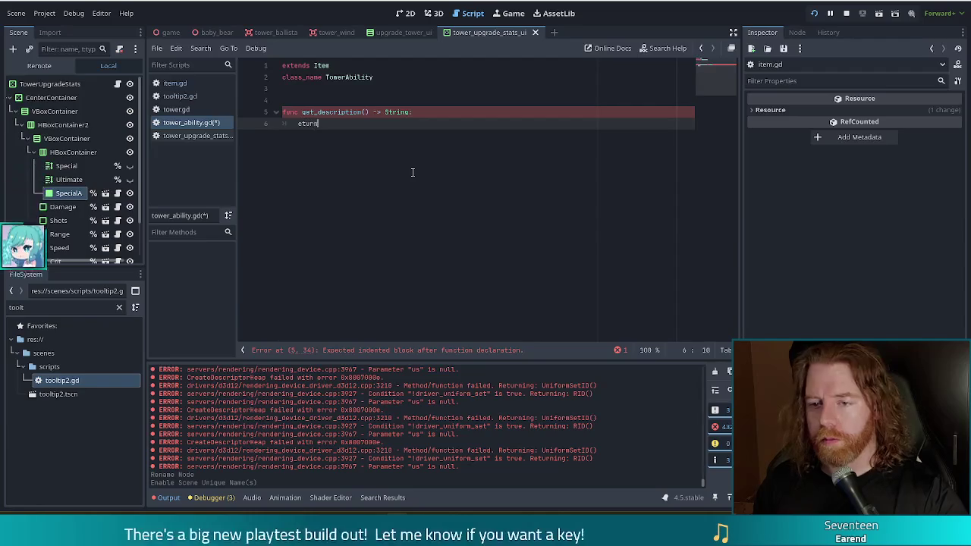
key(BackSpace)
key(BackSpace)
text(return )
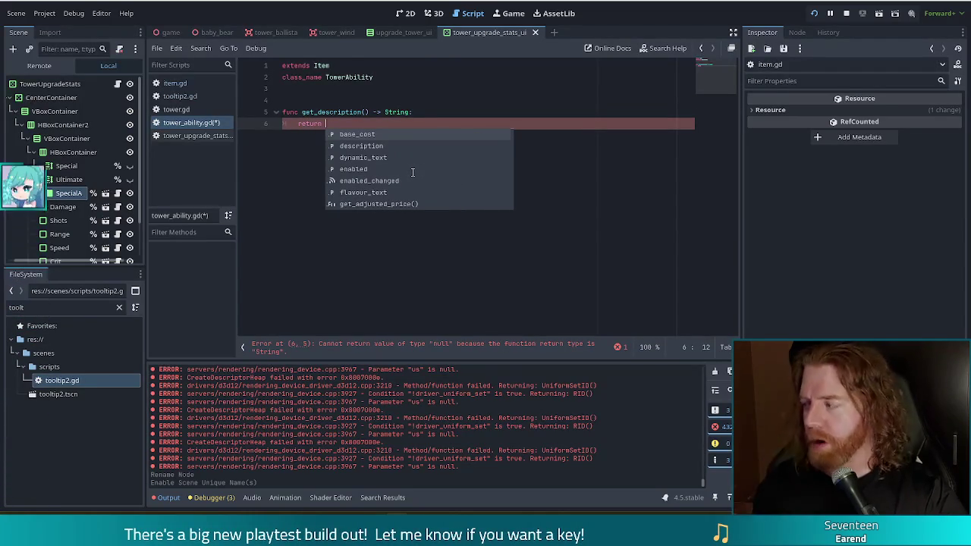
text(desc)
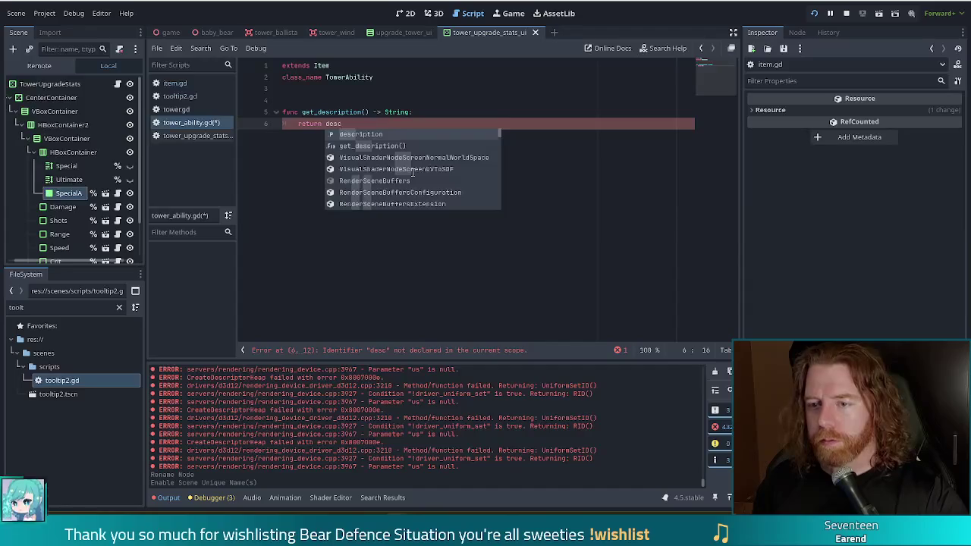
key(Return)
key(Home)
key(Return)
key(Up)
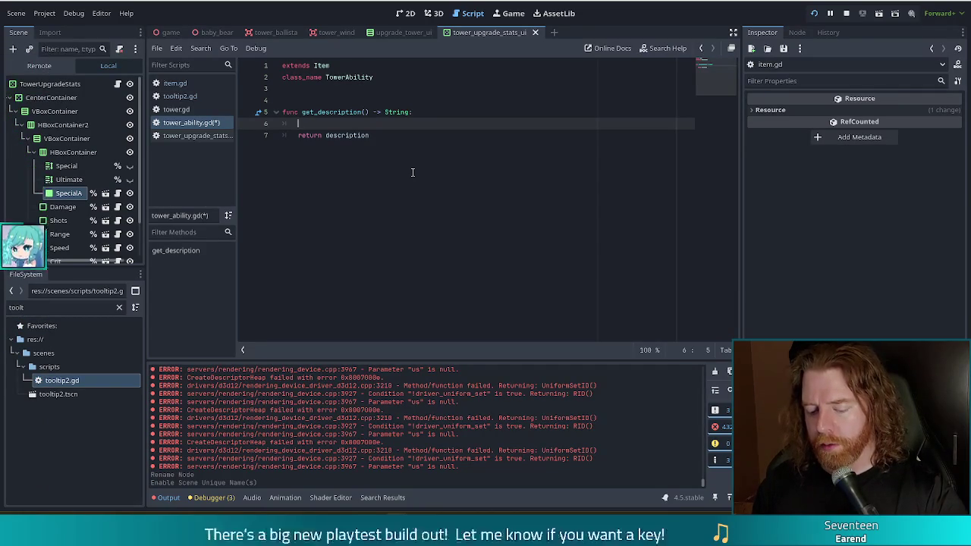
Start a Global.game_ui. line in get_description and search all project files for upgrade_tower_ui
text(st)
text(.)
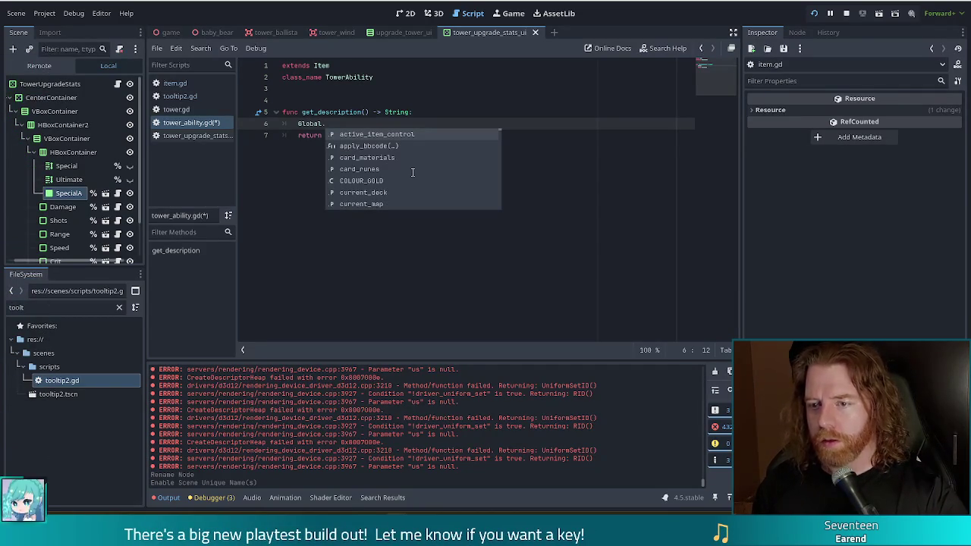
text(game_ui.up)
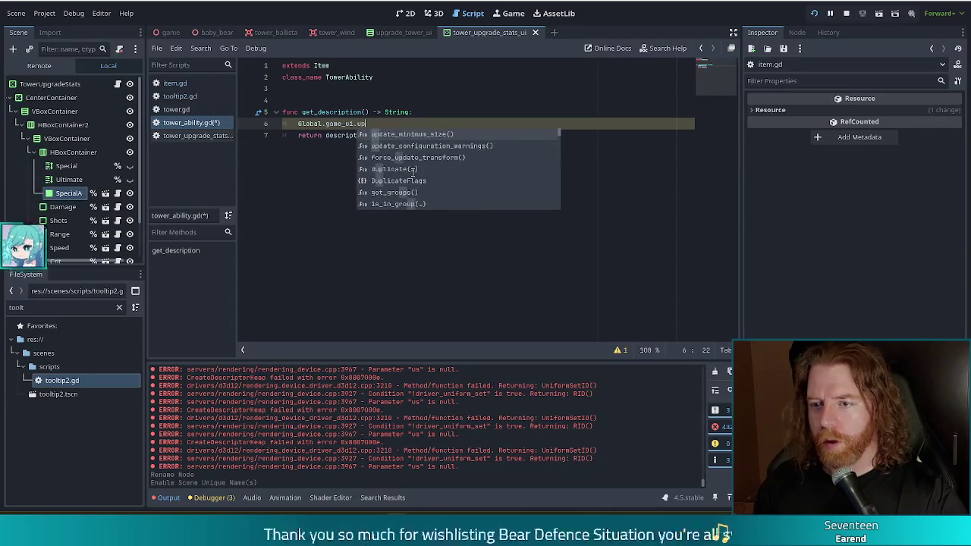
text(g)
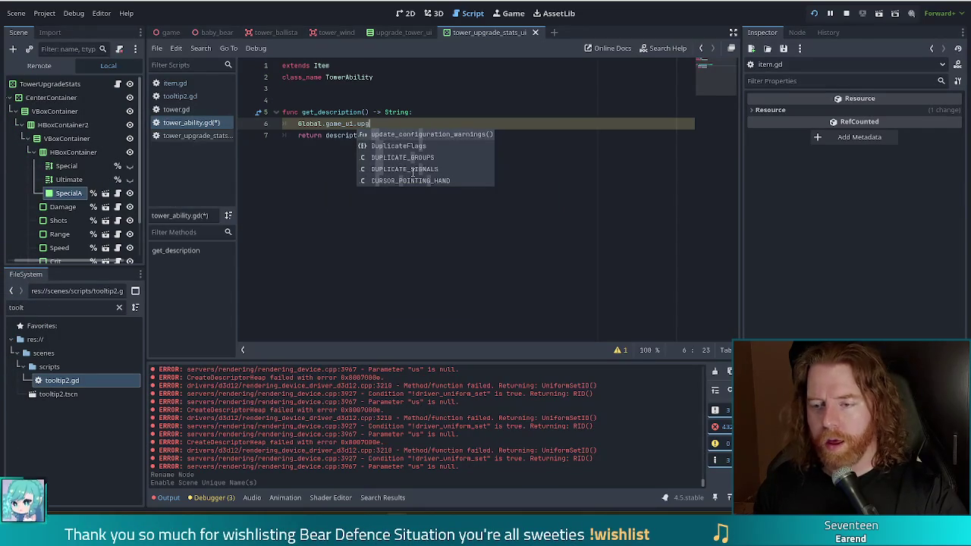
key(BackSpace)
key(BackSpace)
key(BackSpace)
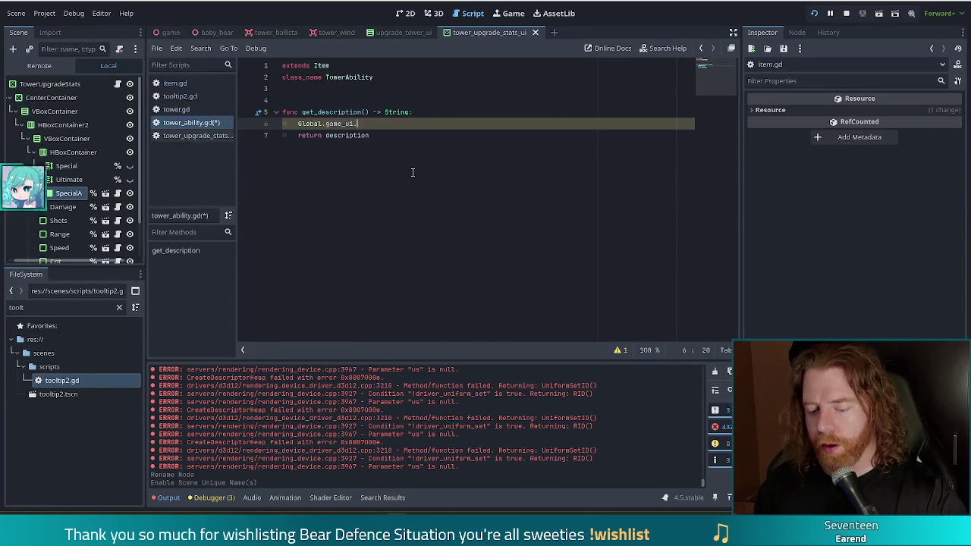
key(ctrl+shift+f)
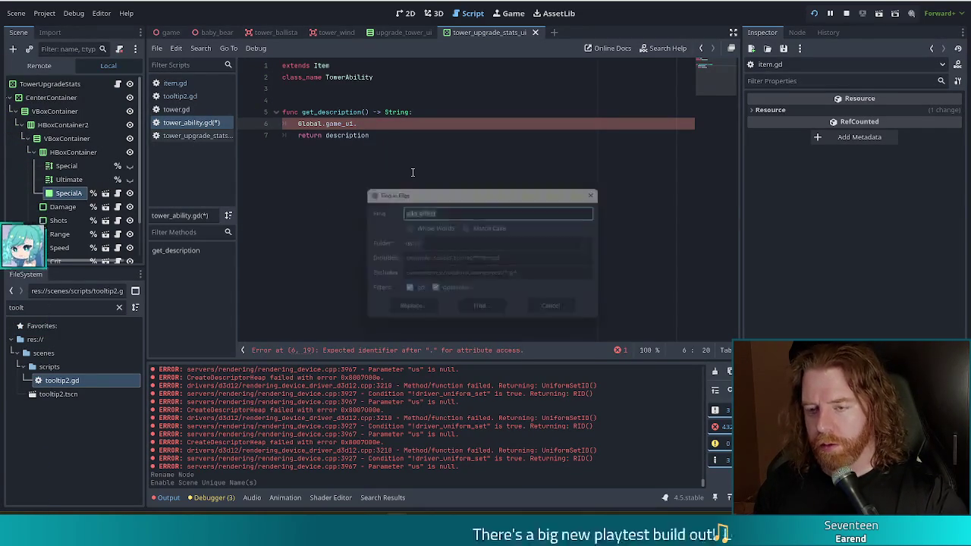
text(u)
text(de)
text(er_ui)
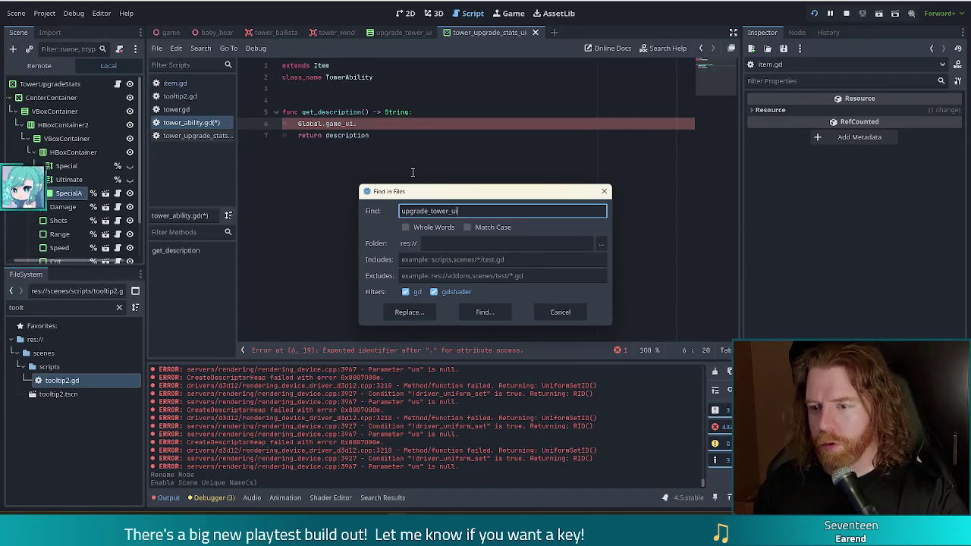
key(Return)
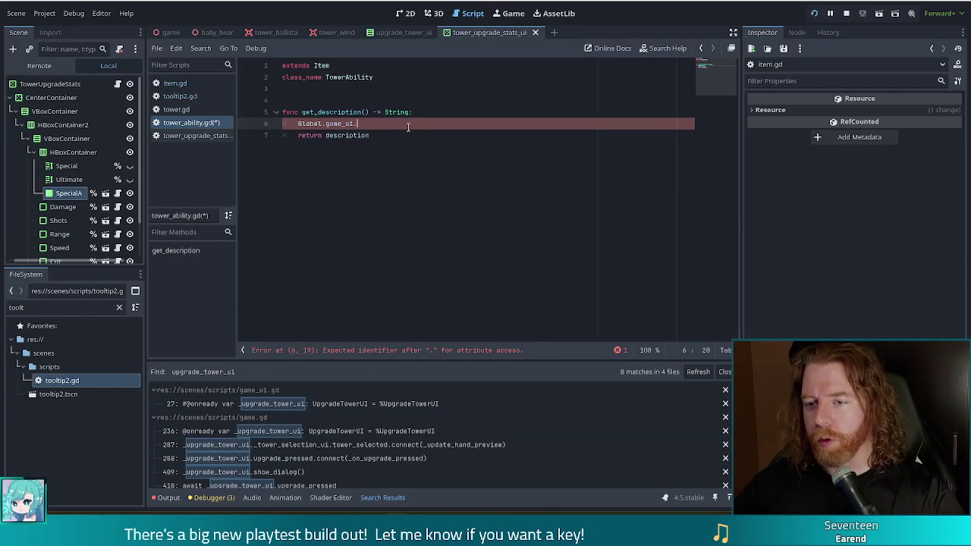
Build line 6 as var level from Global.game._upgrade_tower_ui._tower_selection_ui.selected_tower_control.item
text(_up)
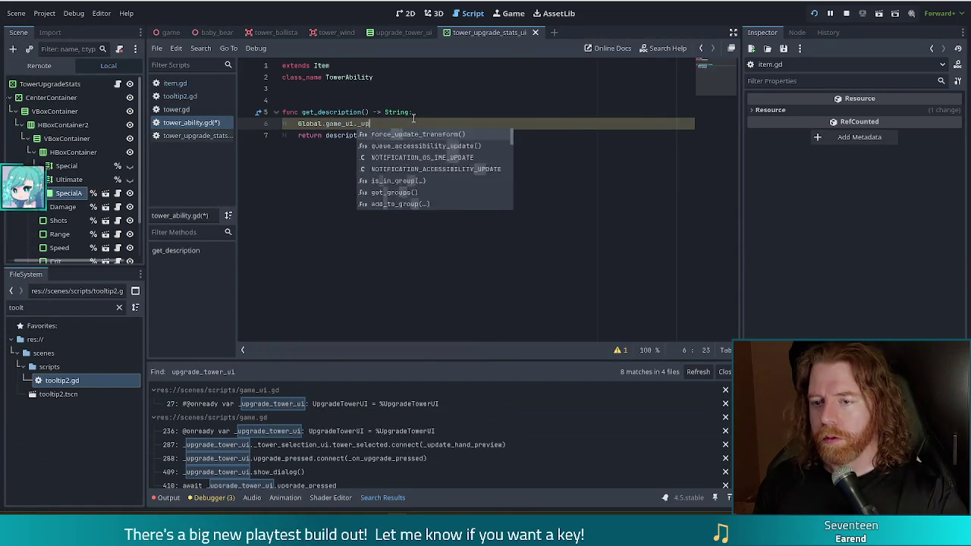
text(g)
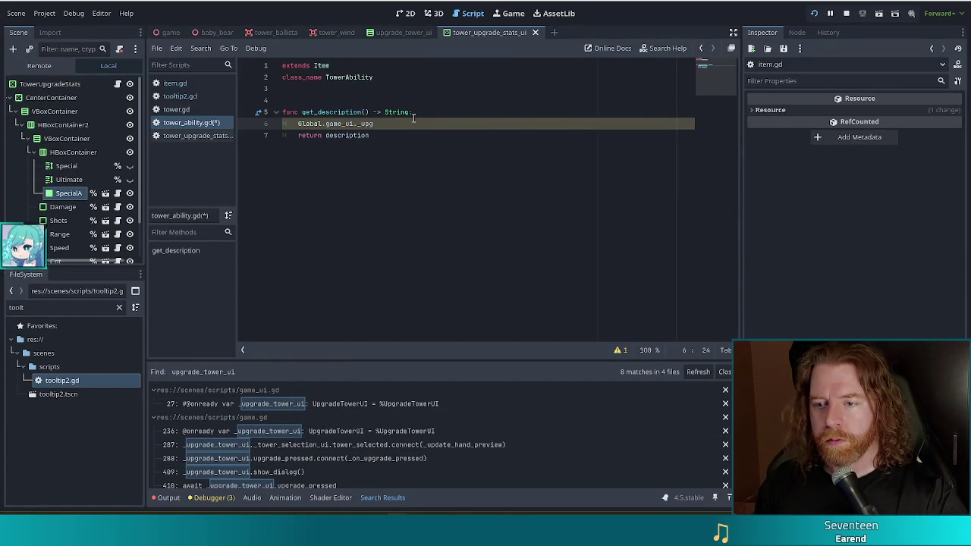
text(rade)
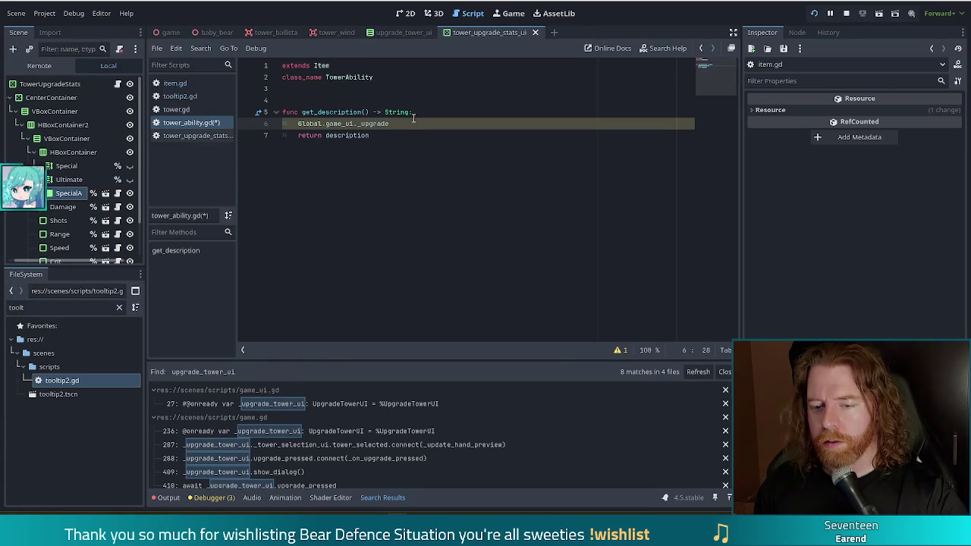
key(BackSpace)
key(BackSpace)
key(BackSpace)
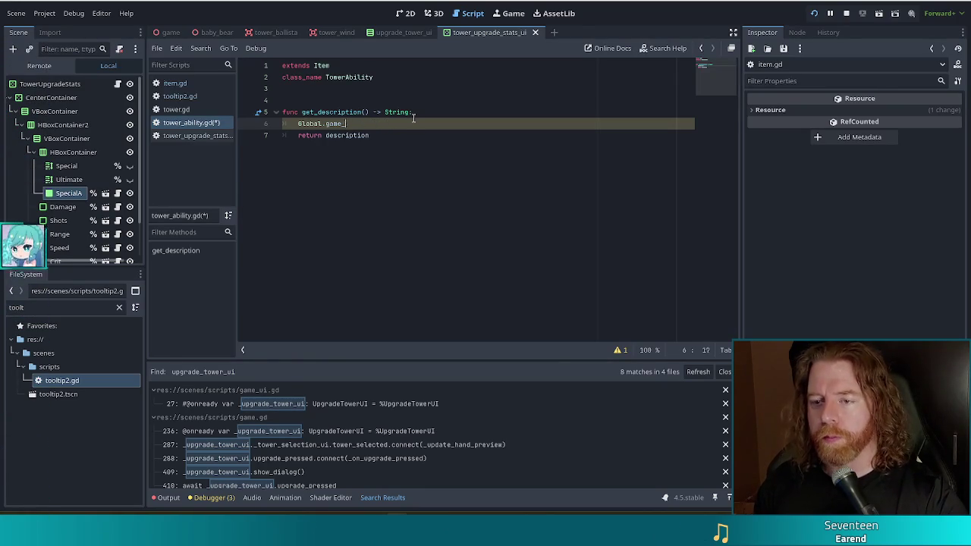
text(.)
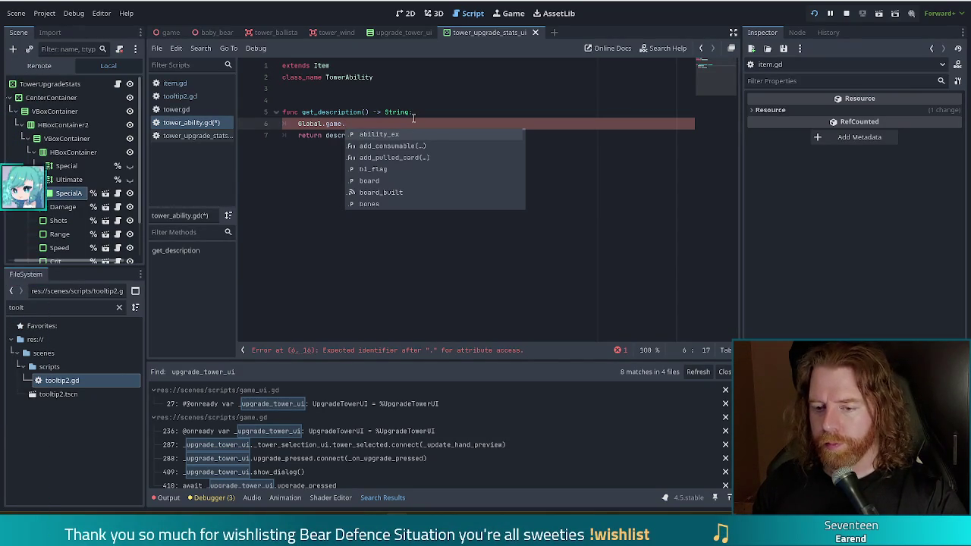
text(_up)
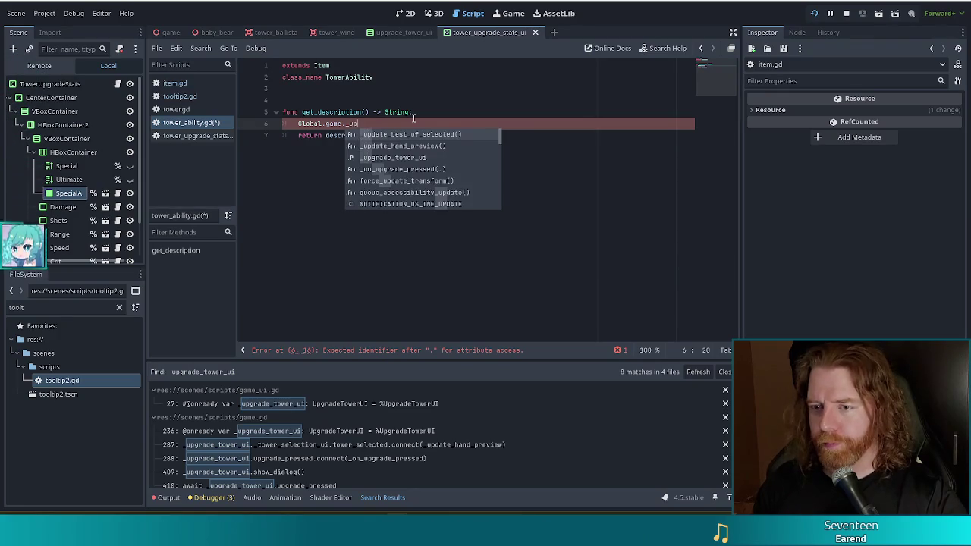
text(grade_tower_ui)
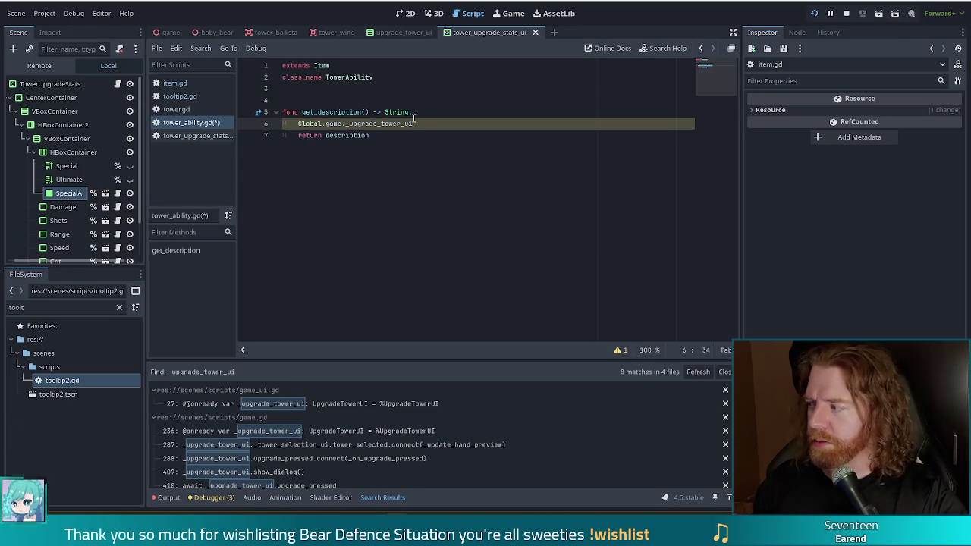
text(.se)
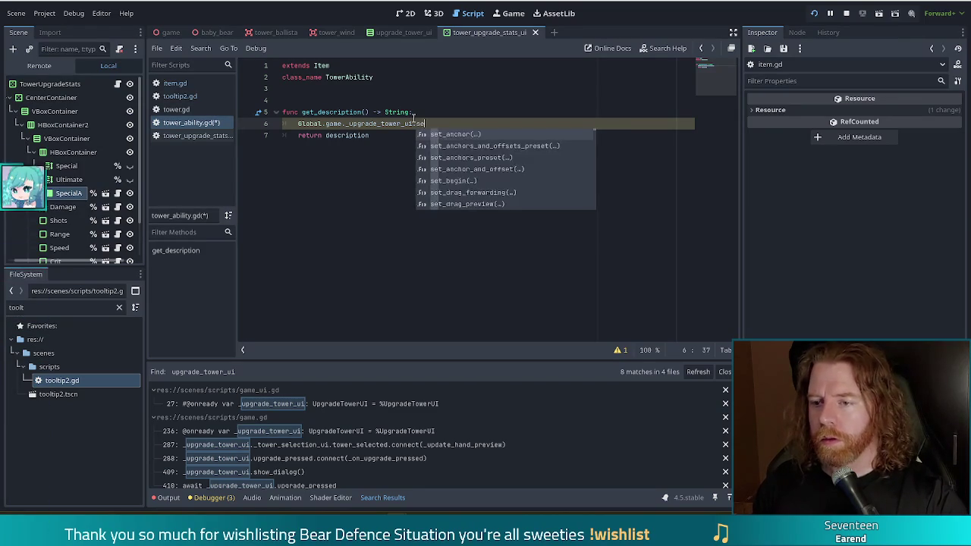
text(le)
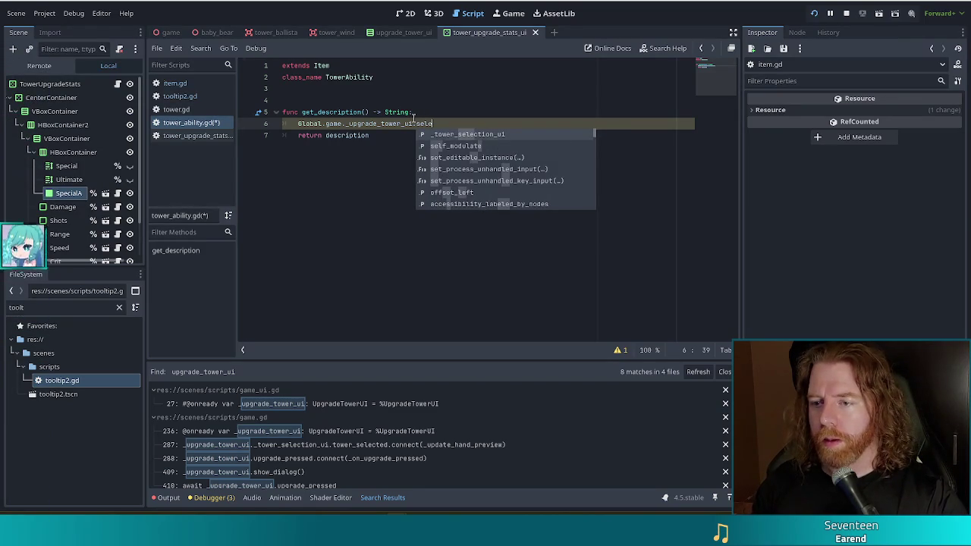
key(Return)
text(.se)
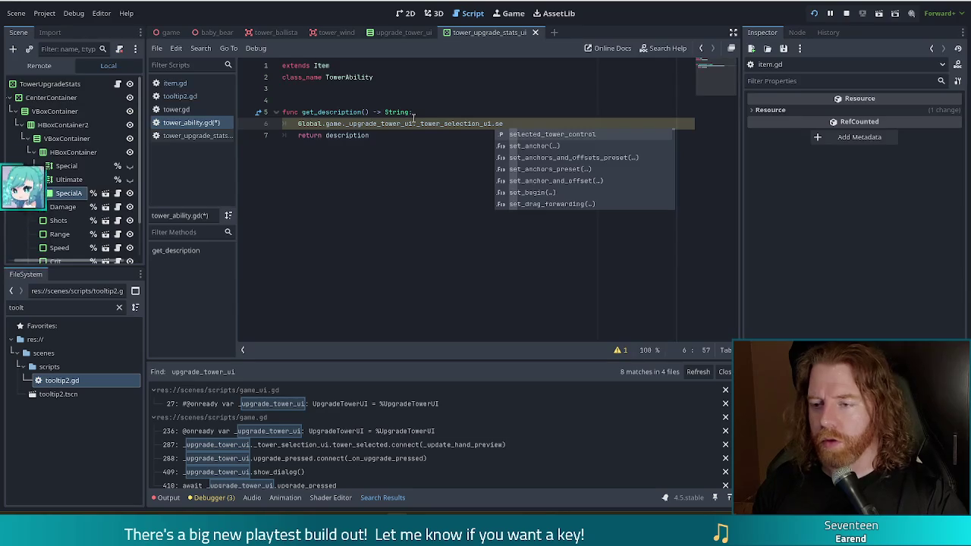
key(Return)
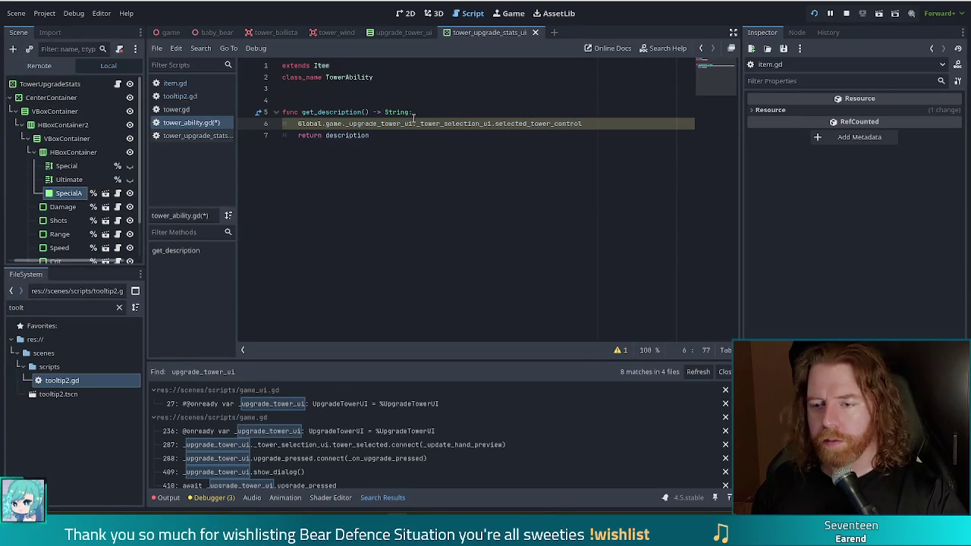
key(Home)
text(var le)
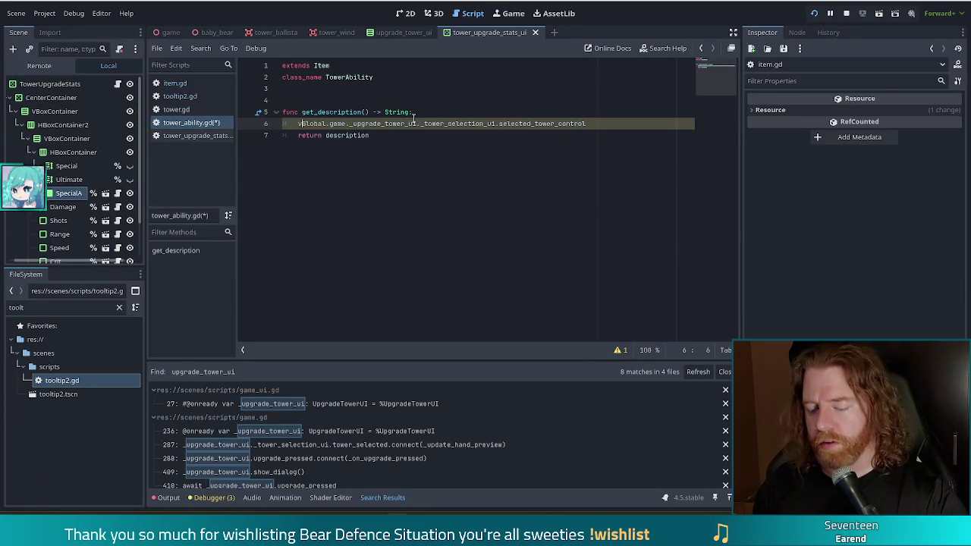
text(vel)
key(End)
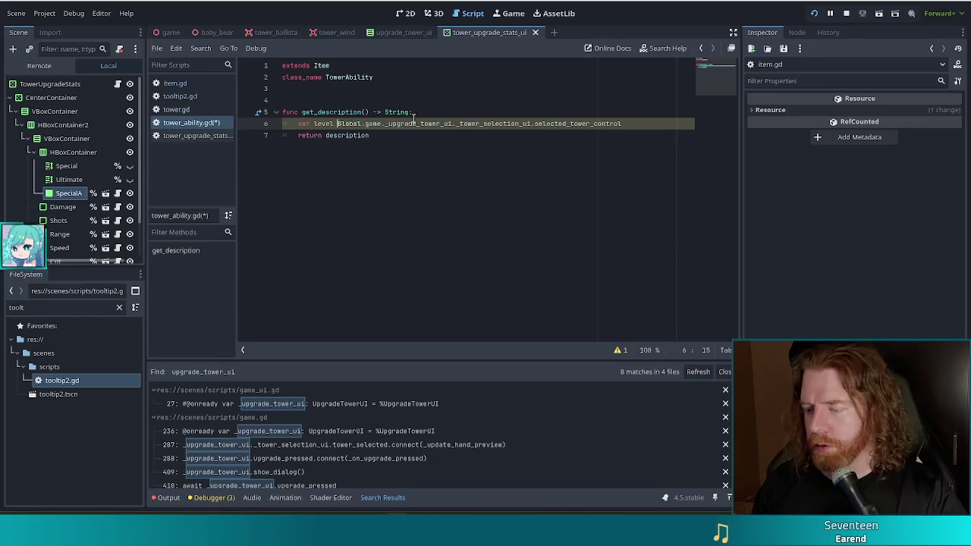
text(.item.level)
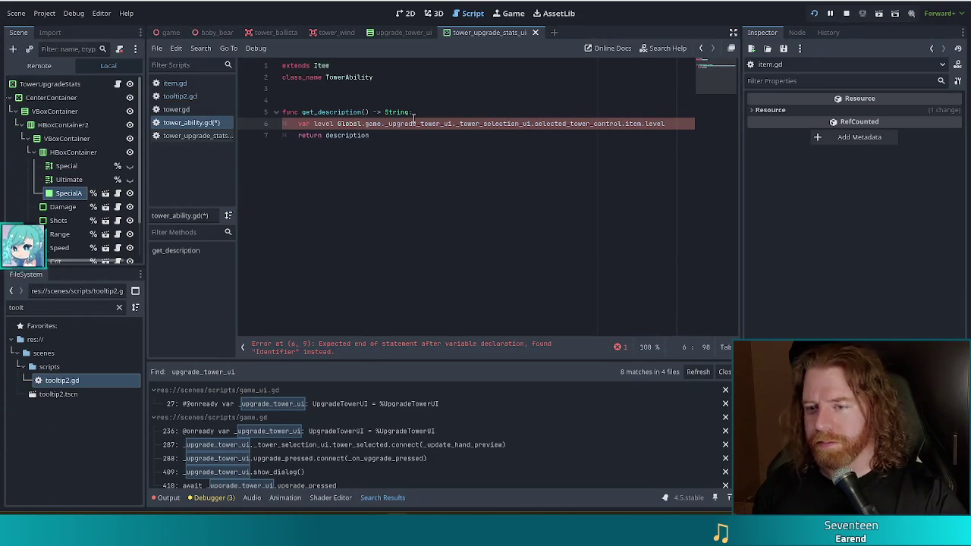
Type level as level := and retype the ending as .item.level
click(334, 123)
text(:)
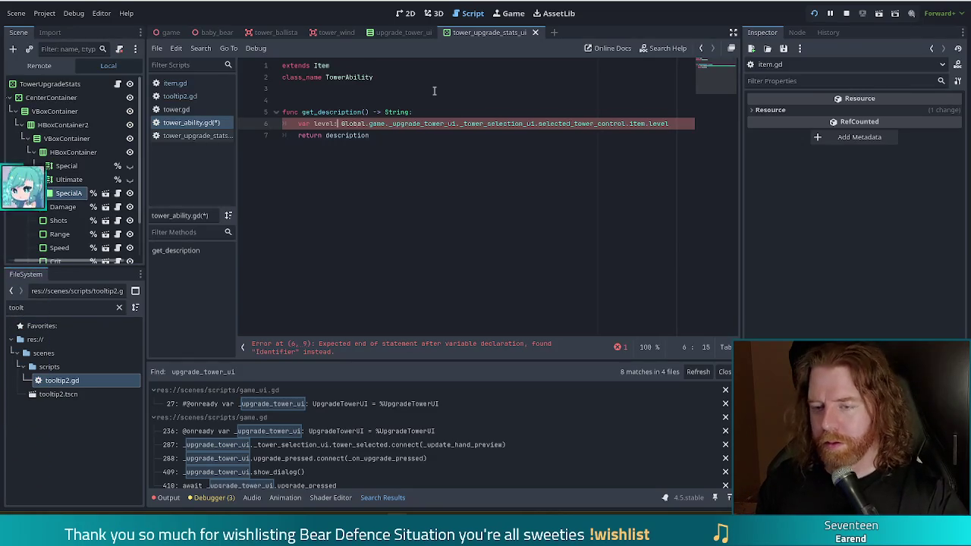
text(=)
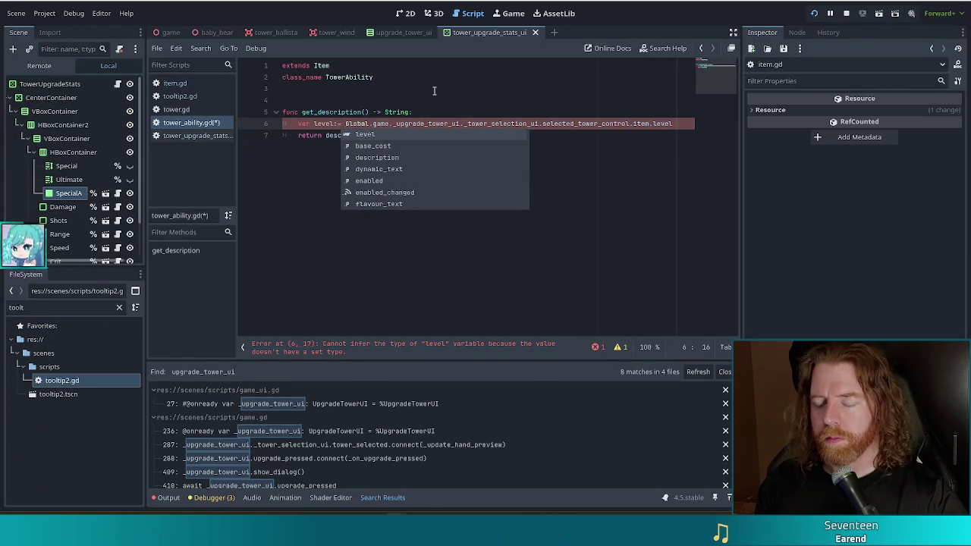
key(Escape)
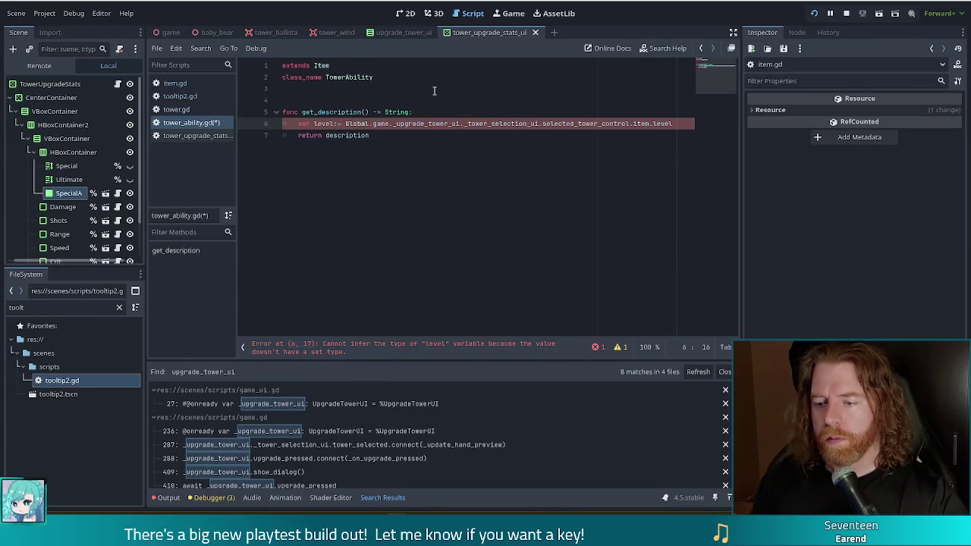
click(500, 123)
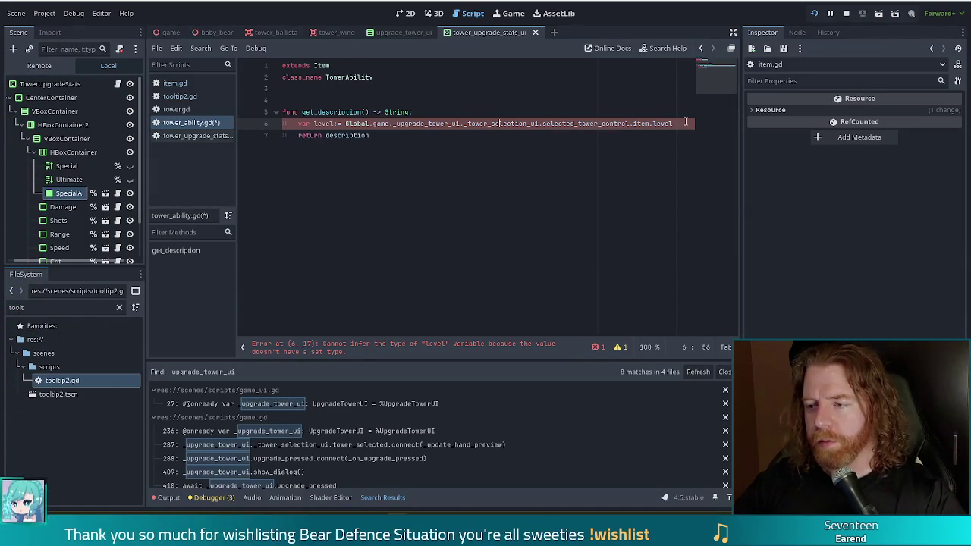
drag(686, 122, 631, 123)
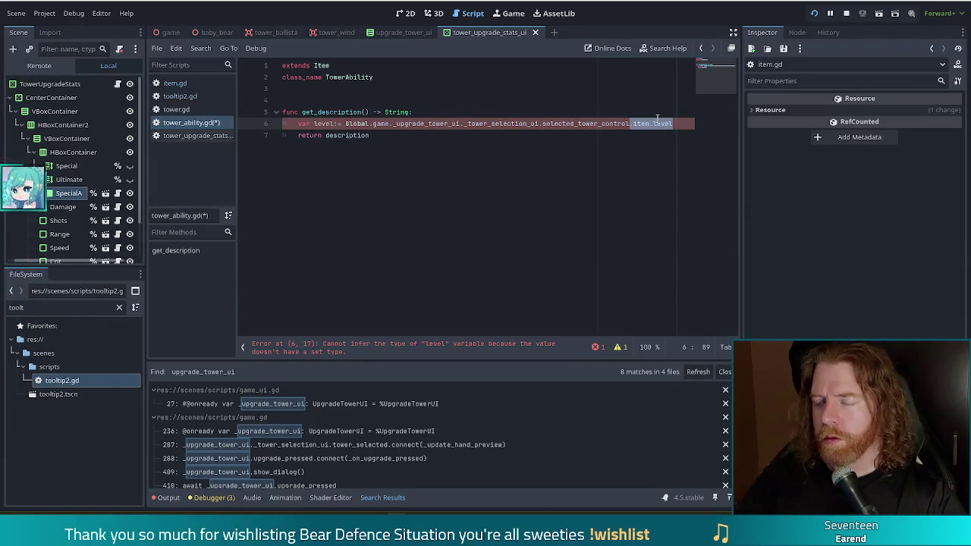
key(BackSpace)
text(.)
text(ite)
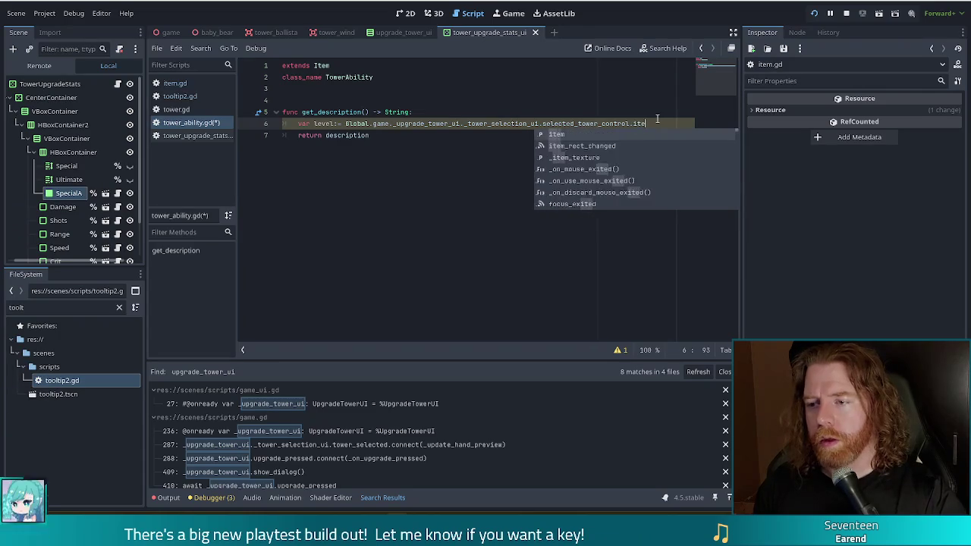
text(m.levl)
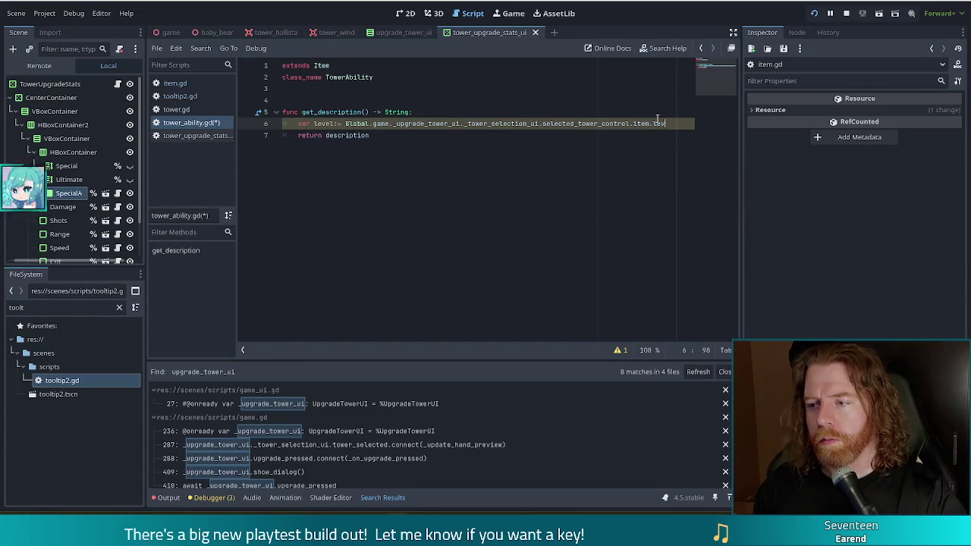
key(BackSpace)
text(el)
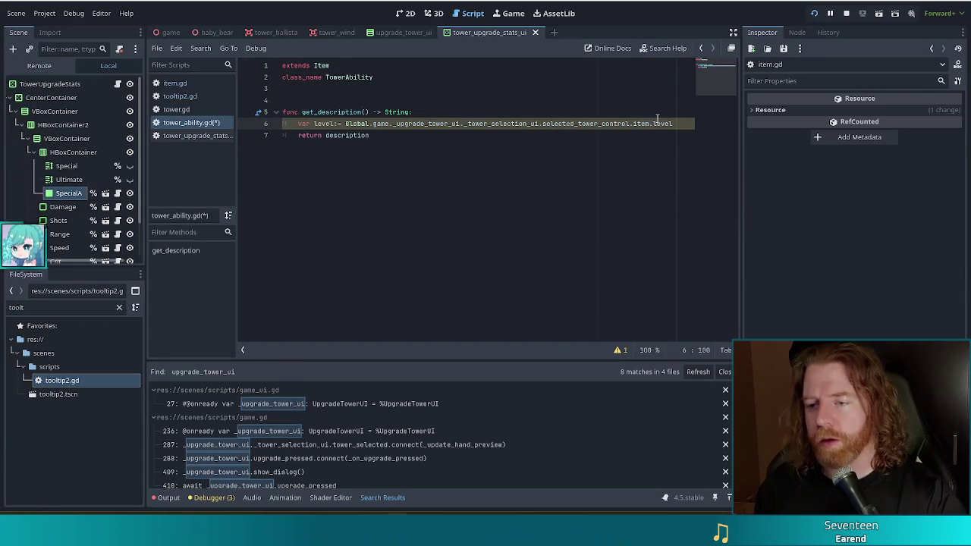
Change level := to level = to avoid the inference error, and save tower_ability.gd
click(338, 124)
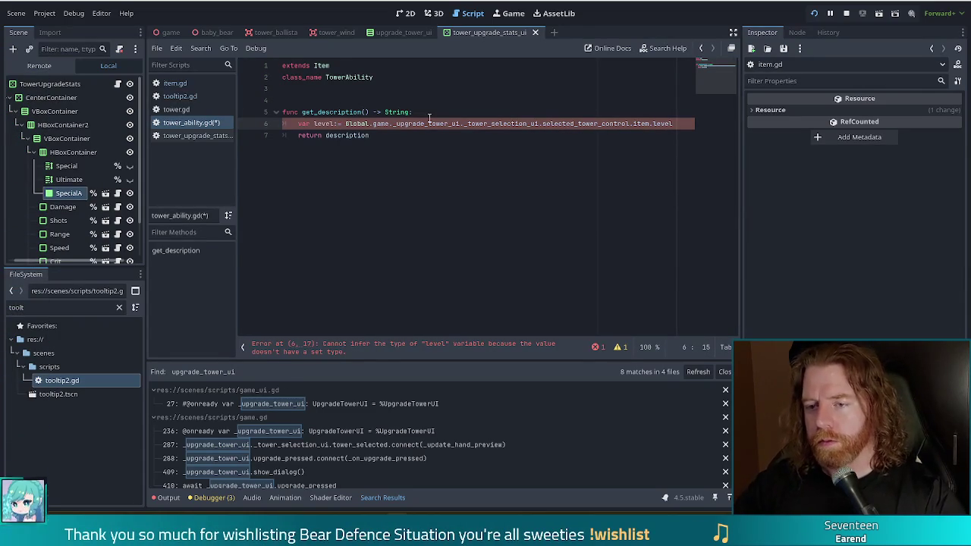
key(Delete)
key(ctrl+s)
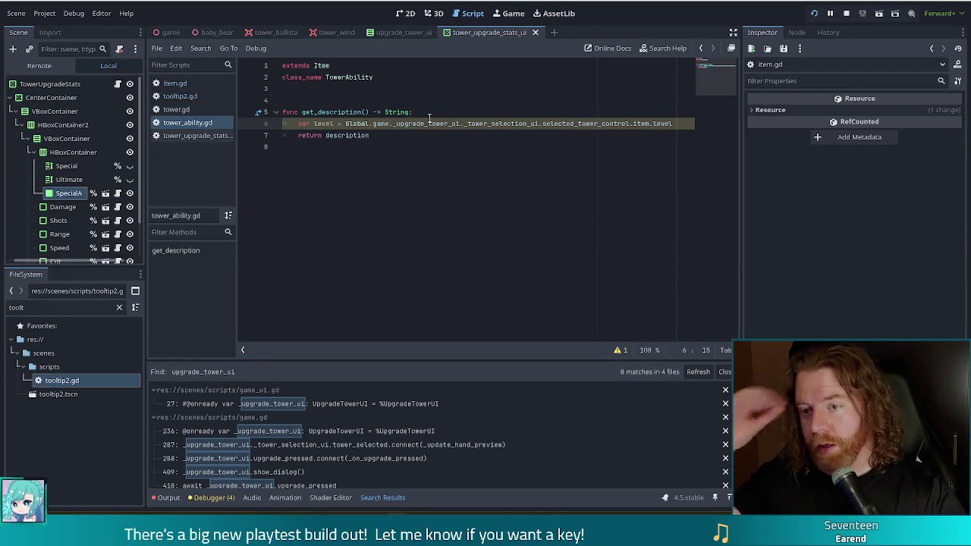
click(377, 139)
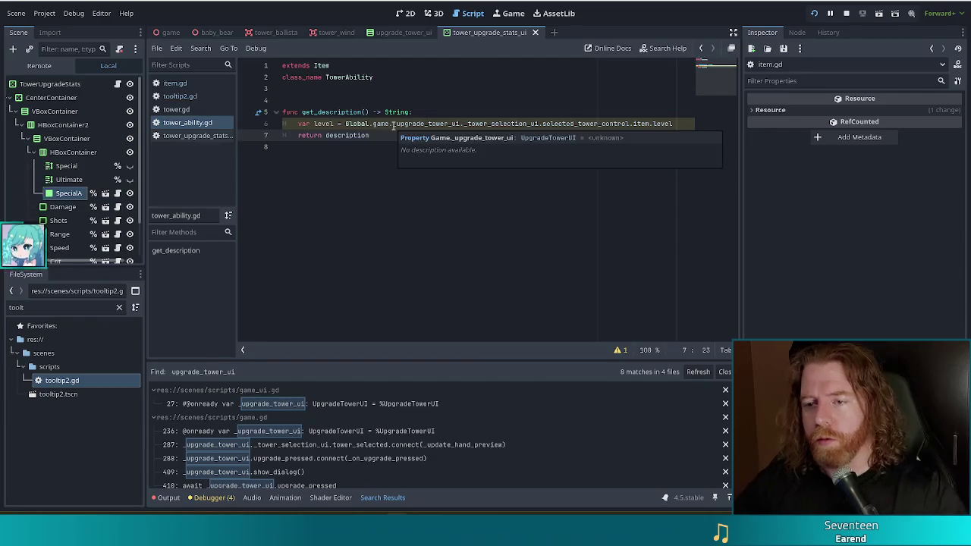
key(ctrl+s)
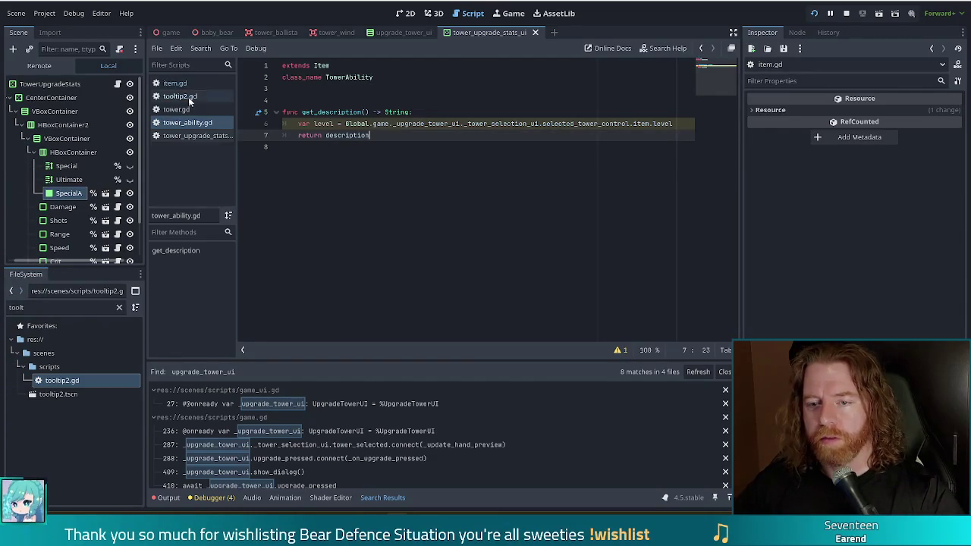
Jump from the get_special_string call to its definition in tower.gd and select the whole function
click(207, 136)
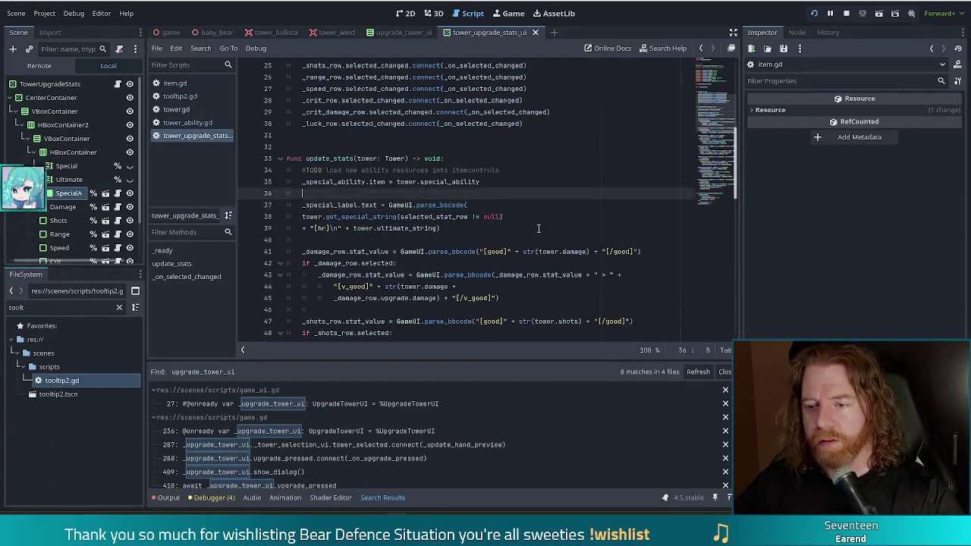
click(363, 216)
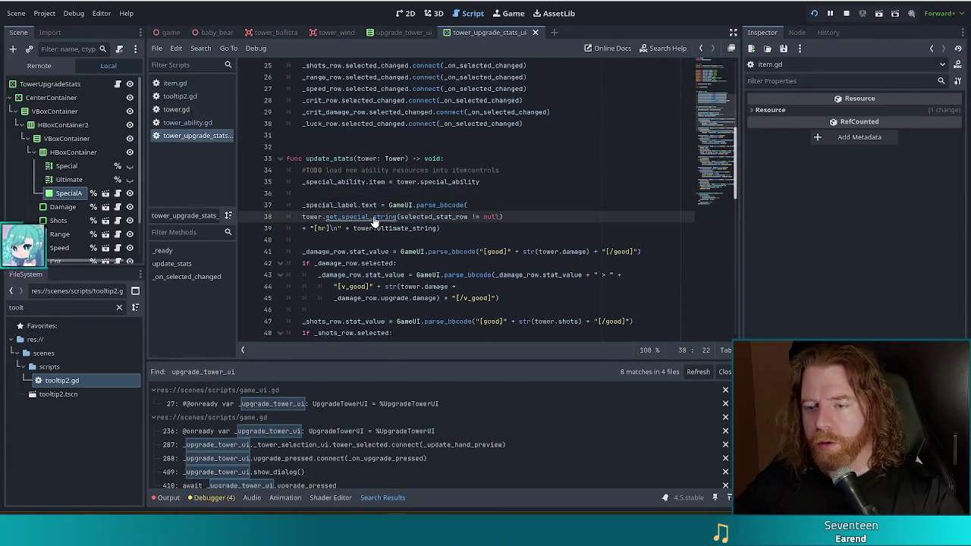
ctrl+click(364, 216)
scroll(482, 219, down, 2)
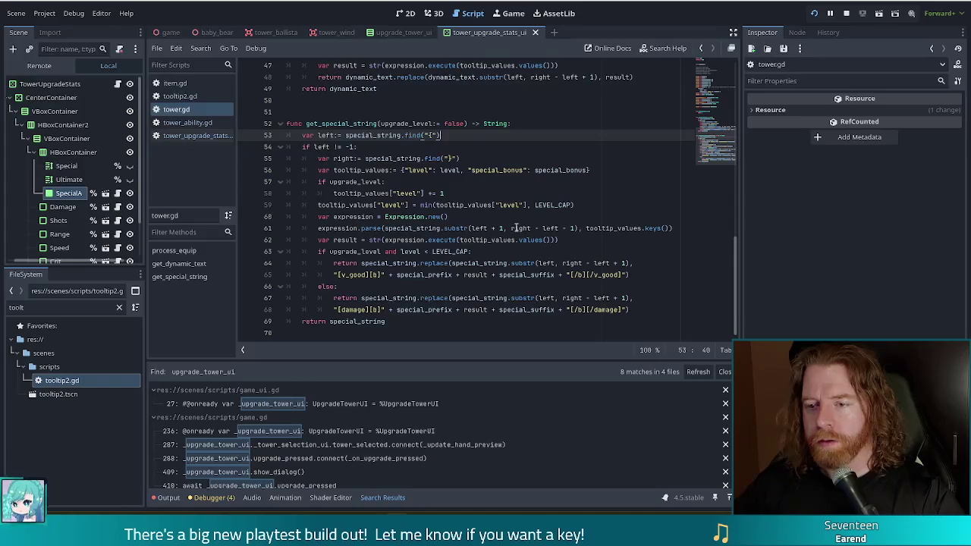
drag(396, 322, 287, 124)
key(ctrl+c)
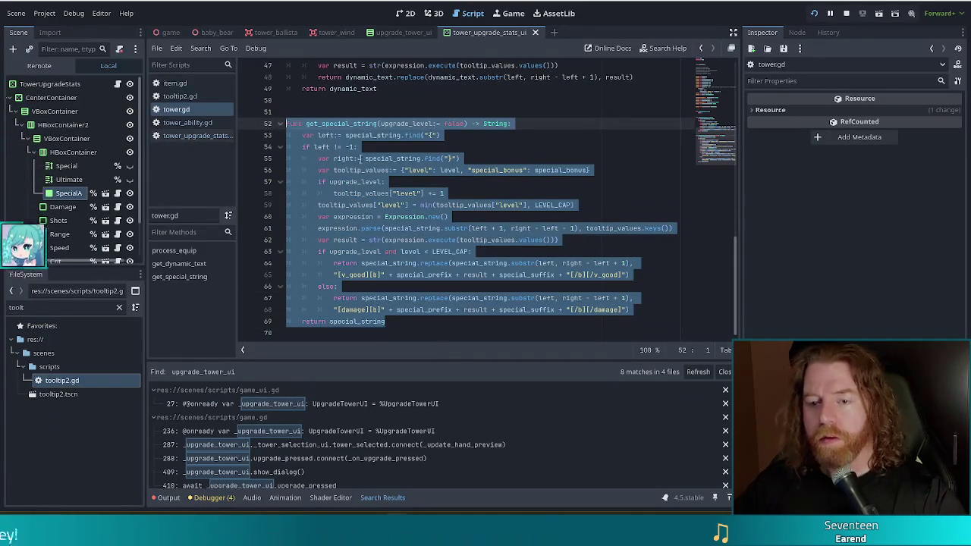
Paste get_special_string into tower_ability.gd below get_description, separated by a blank line
mouse_move(402, 226)
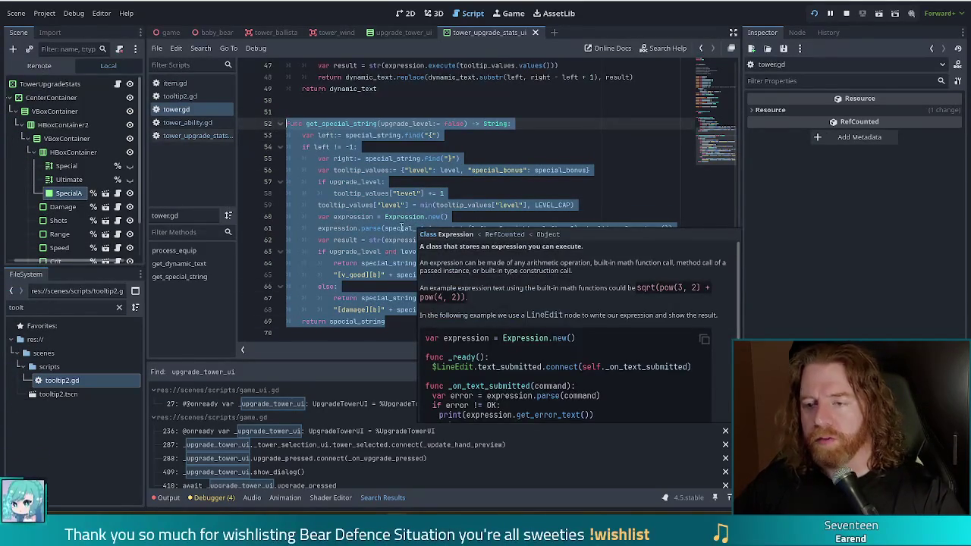
mouse_move(374, 241)
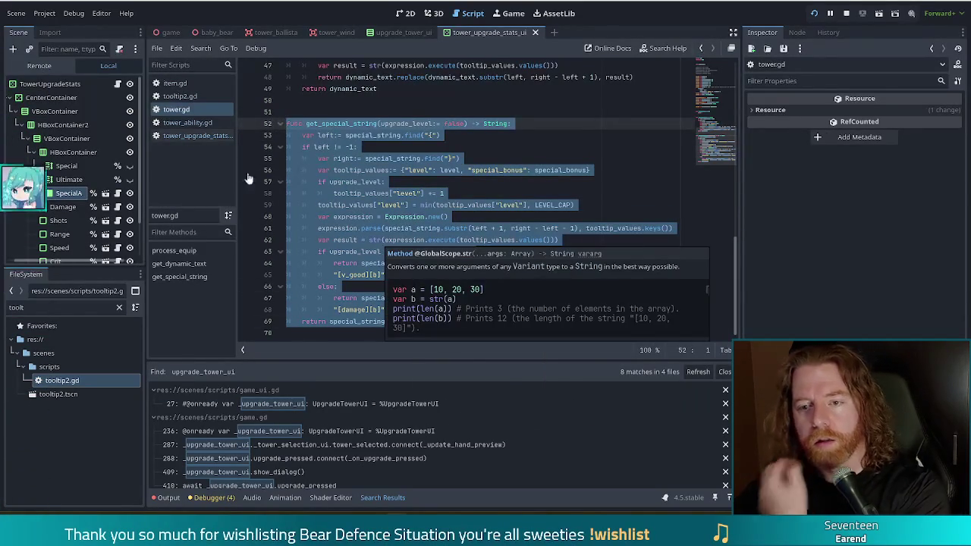
click(188, 122)
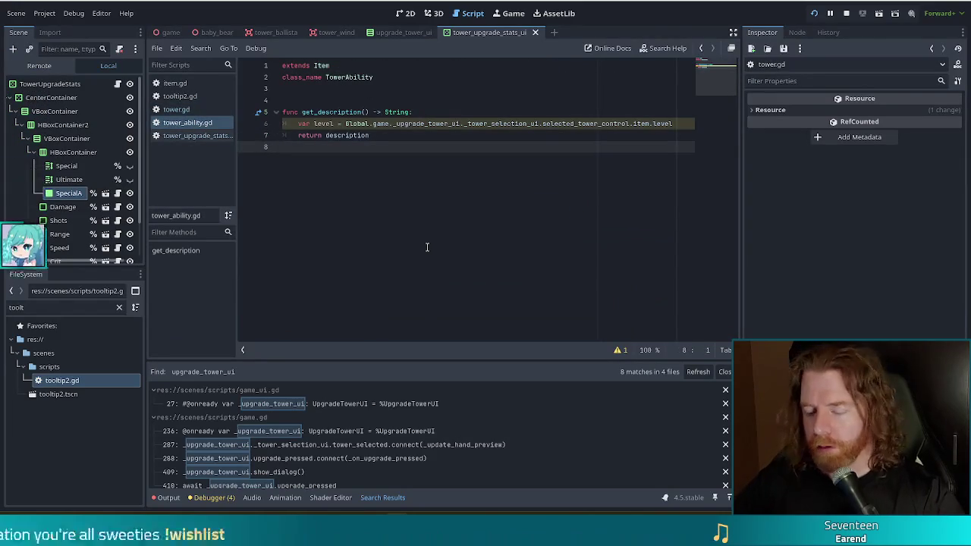
key(Return)
key(ctrl+v)
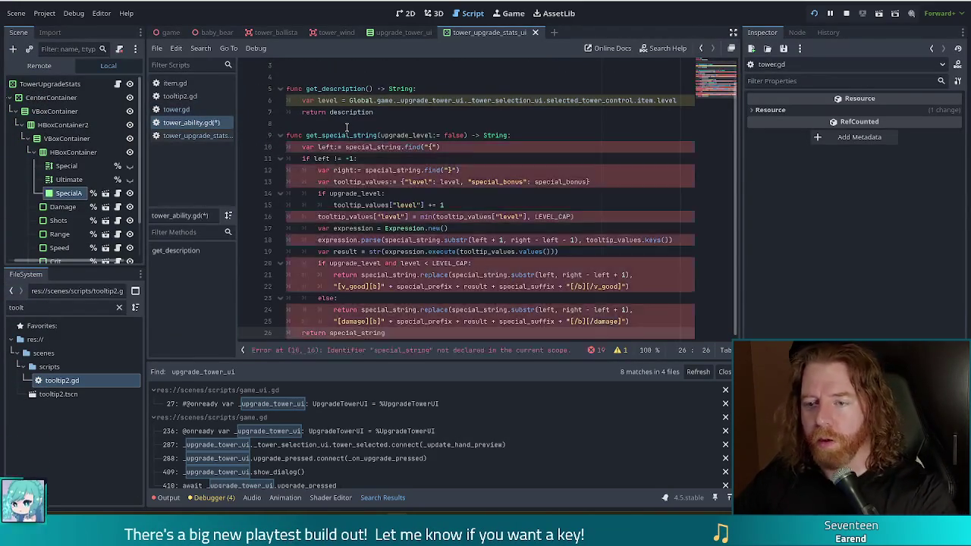
click(346, 126)
key(Return)
Review the pasted function's tooltip_values line and select the upgrade_level := false parameter
click(421, 196)
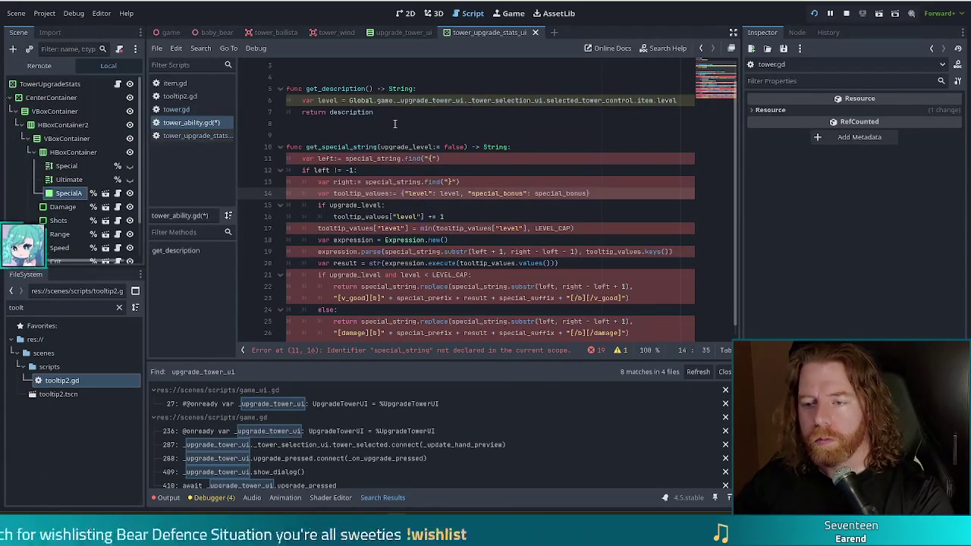
scroll(367, 151, down, 1)
scroll(367, 151, up, 1)
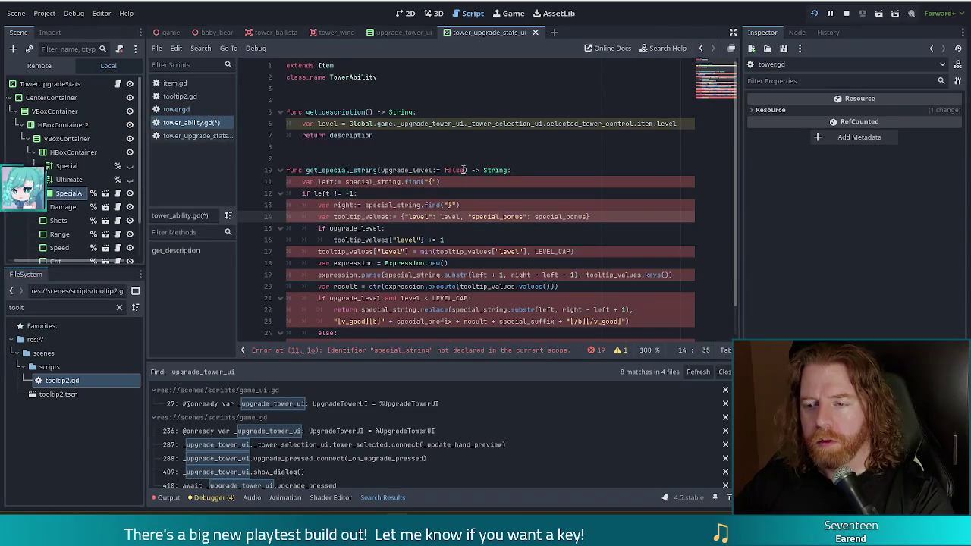
drag(466, 169, 381, 169)
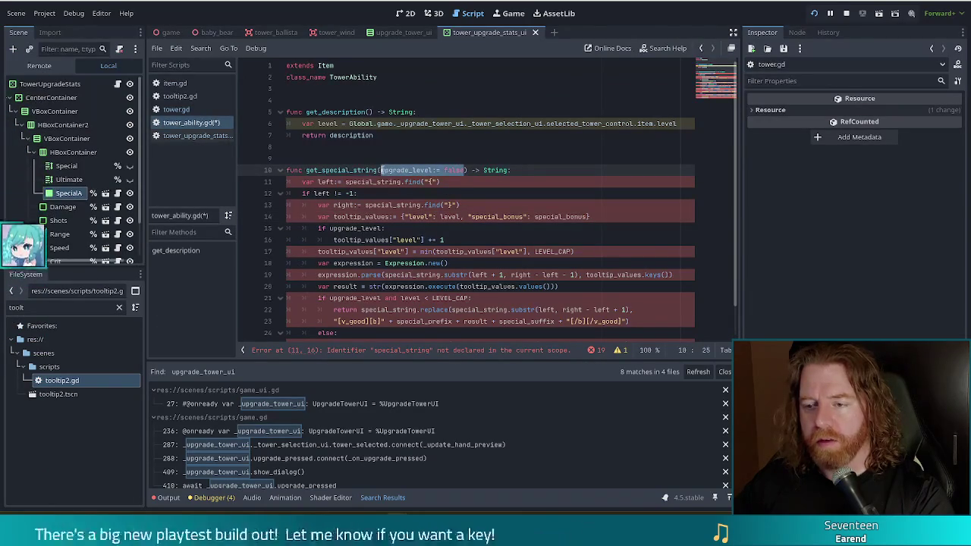
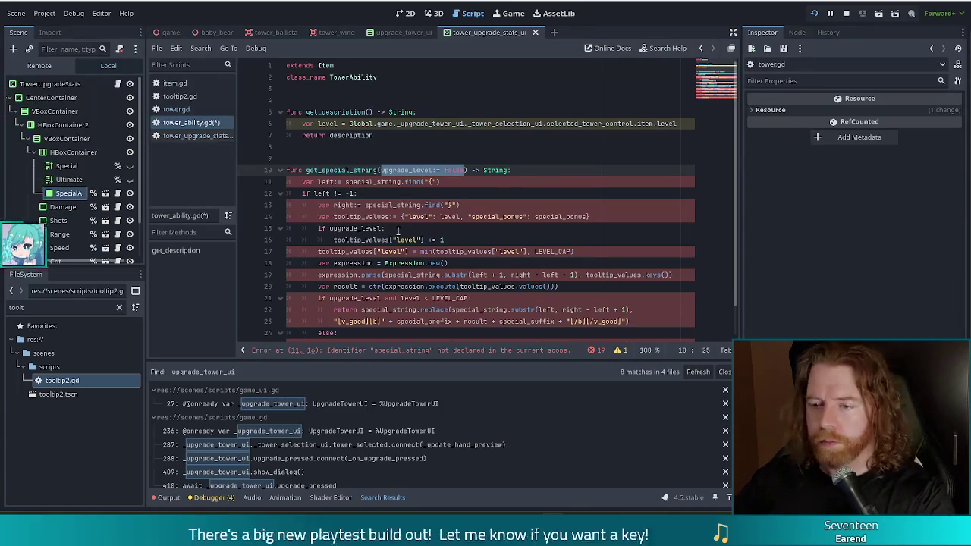
Check how the tower upgrade stats UI script passes upgrade_level into the special label text
click(410, 182)
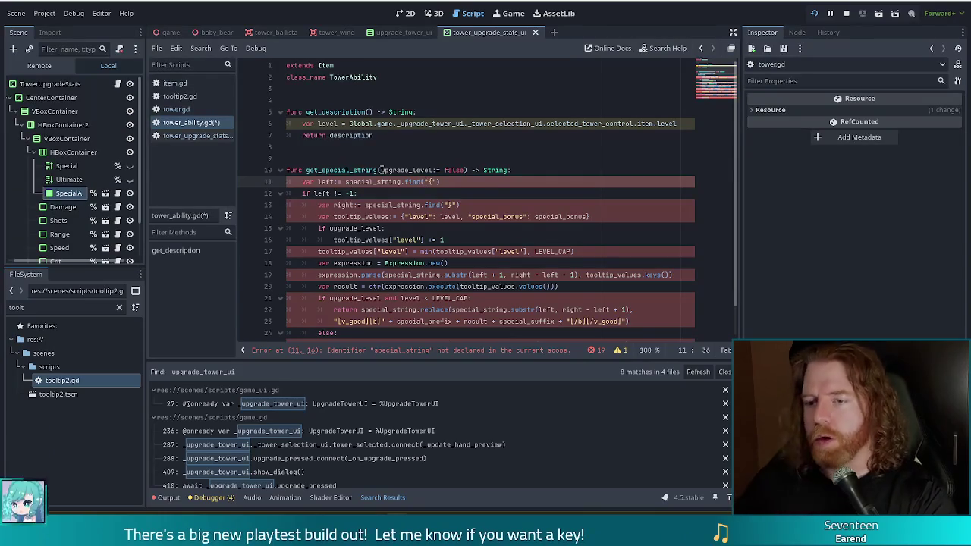
click(190, 135)
click(477, 204)
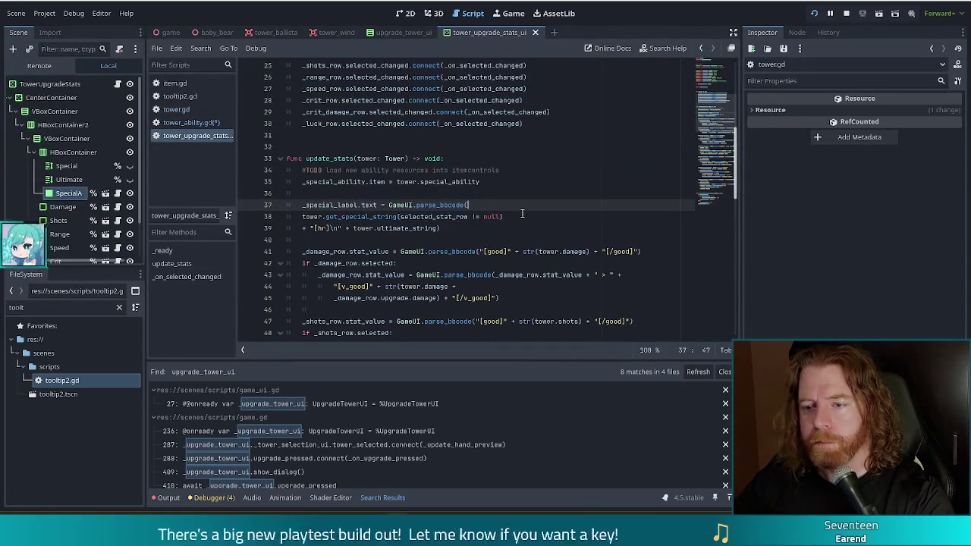
drag(401, 217, 502, 217)
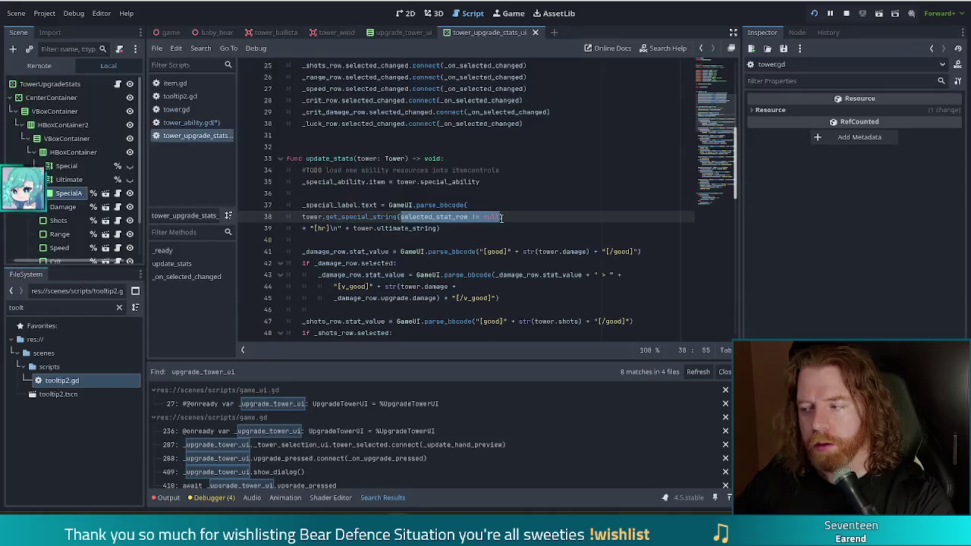
ctrl+click(361, 217)
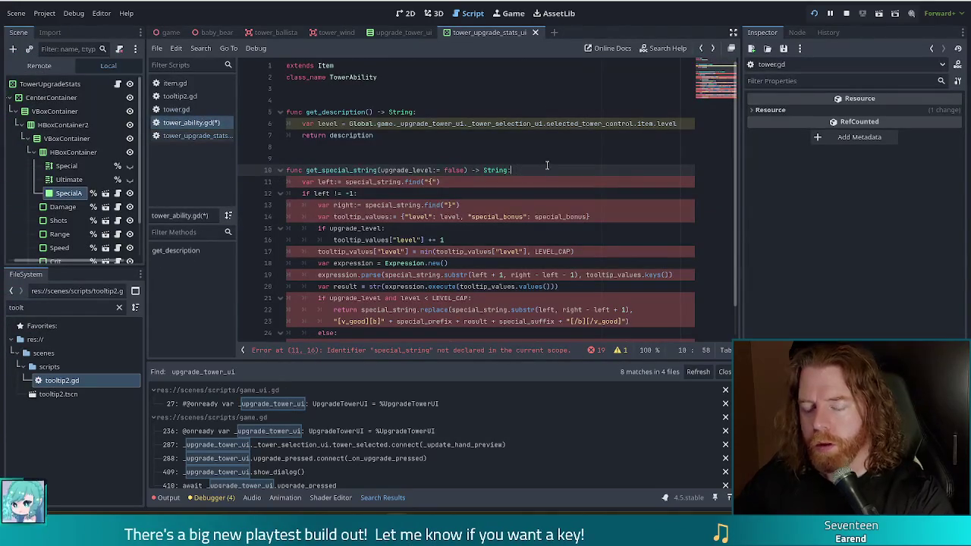
Declare a local 'var upgrade_level:= false' inside get_special_string
key(Return)
text(var upgrade_level)
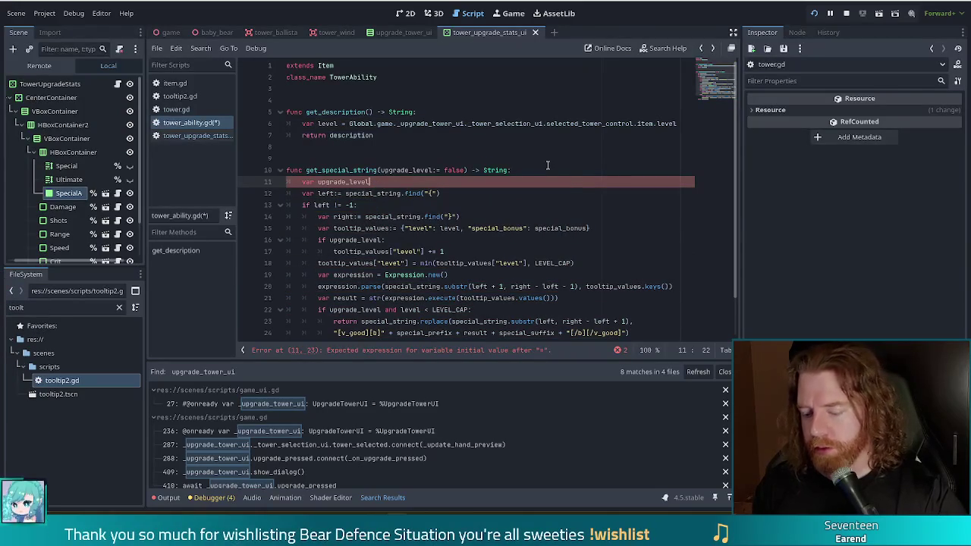
text(:= false)
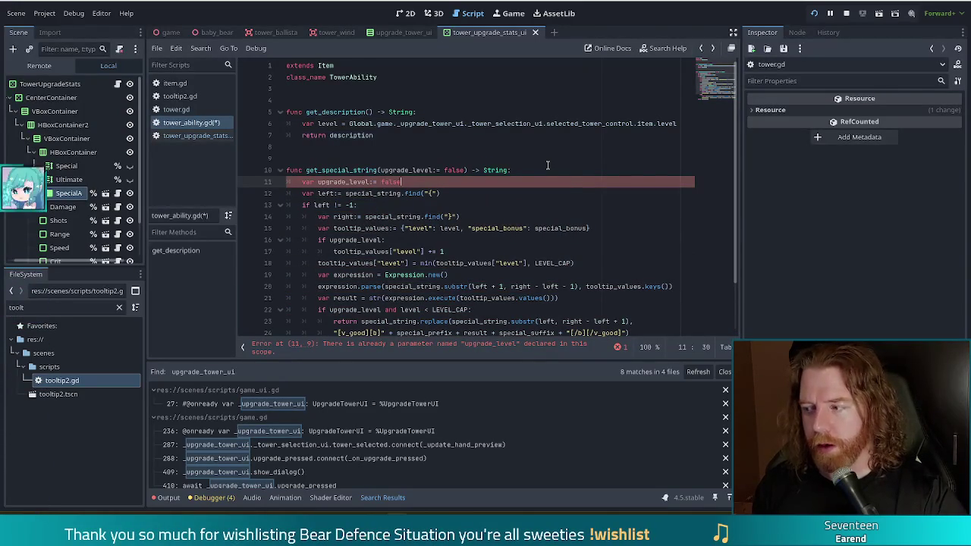
key(Return)
key(Return)
key(Up)
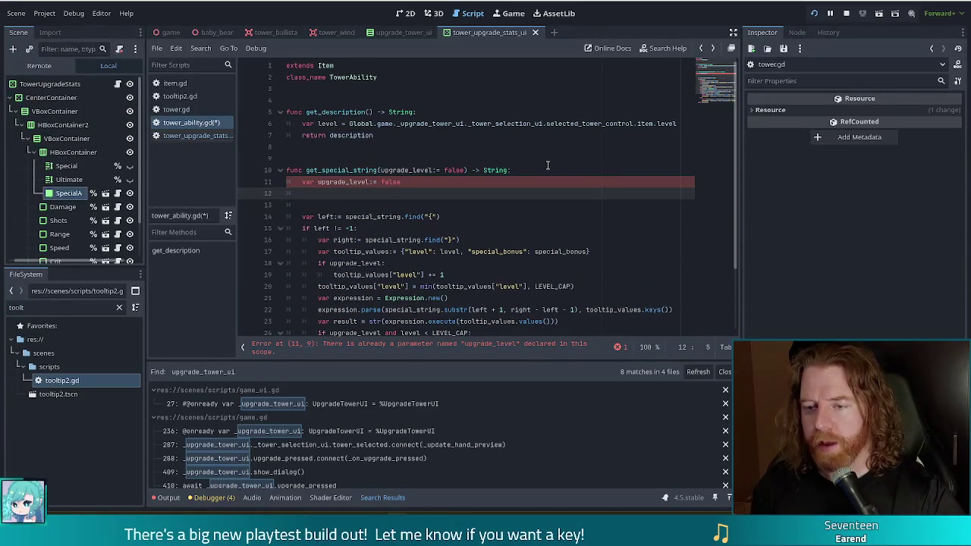
scroll(499, 164, down, 1)
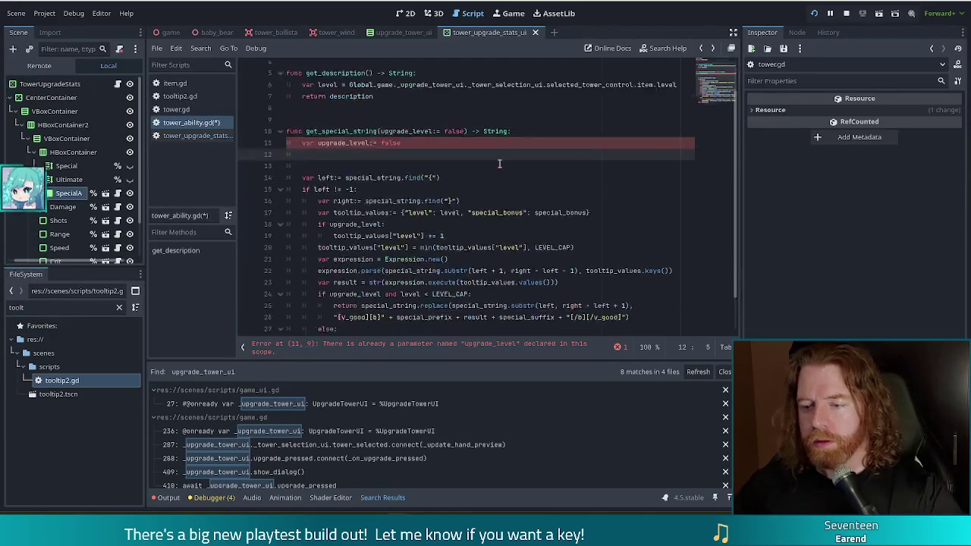
scroll(499, 164, down, 1)
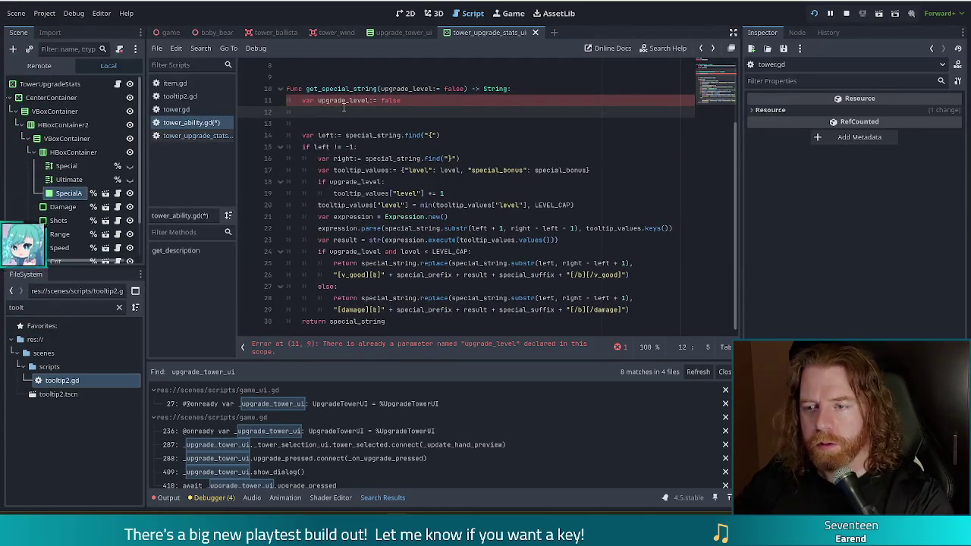
Remove the upgrade_level parameter from the signature and add '#TODO get this from upgrade tower u'
drag(382, 89, 465, 89)
key(BackSpace)
click(423, 107)
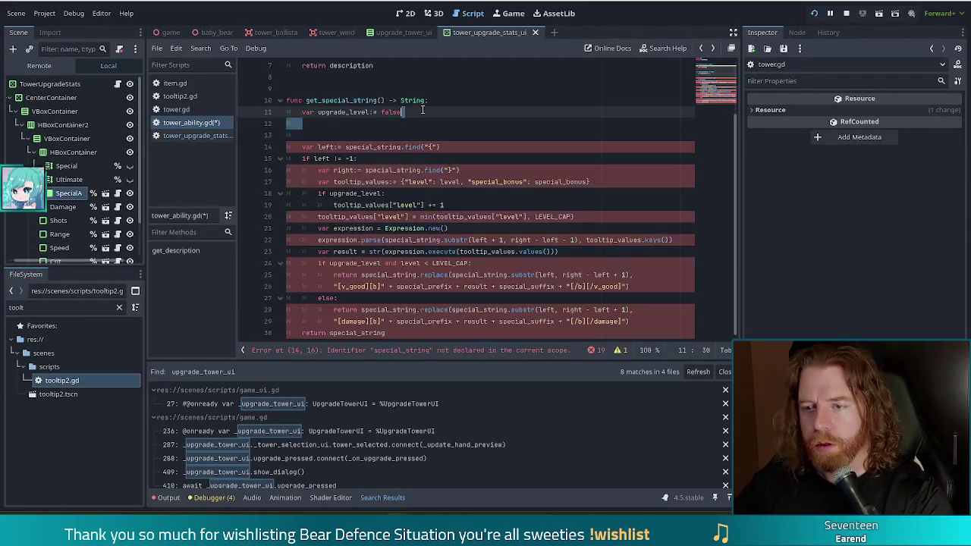
text( #TODO)
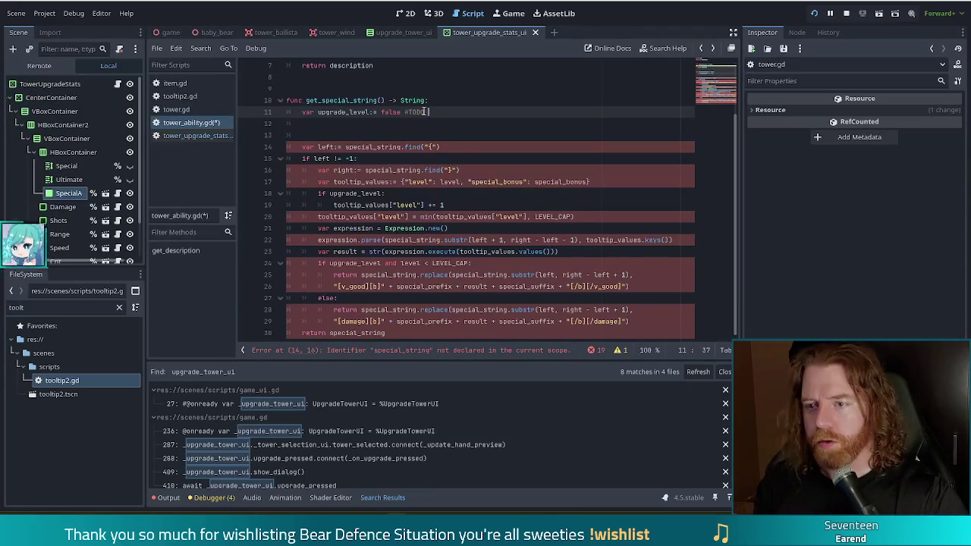
text( get this from upgrade t)
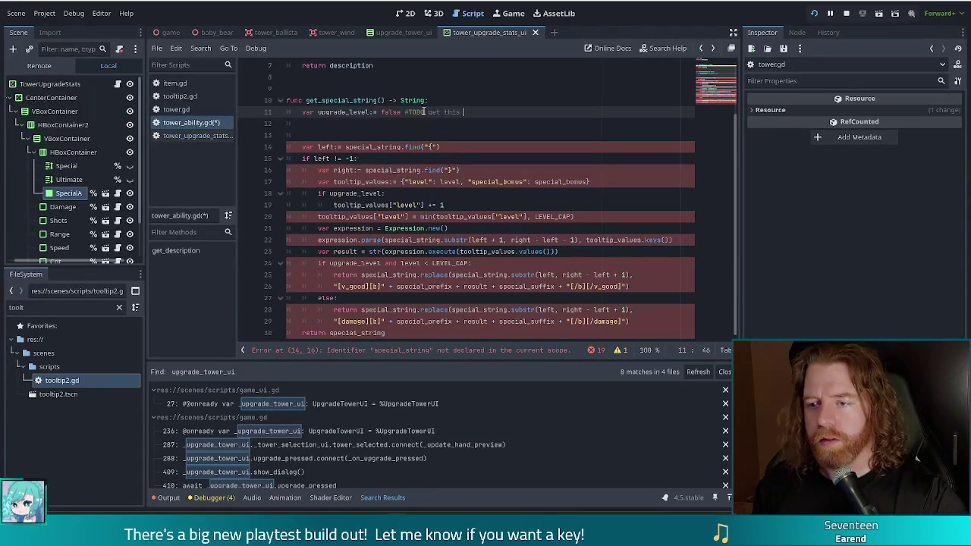
text(ower ui)
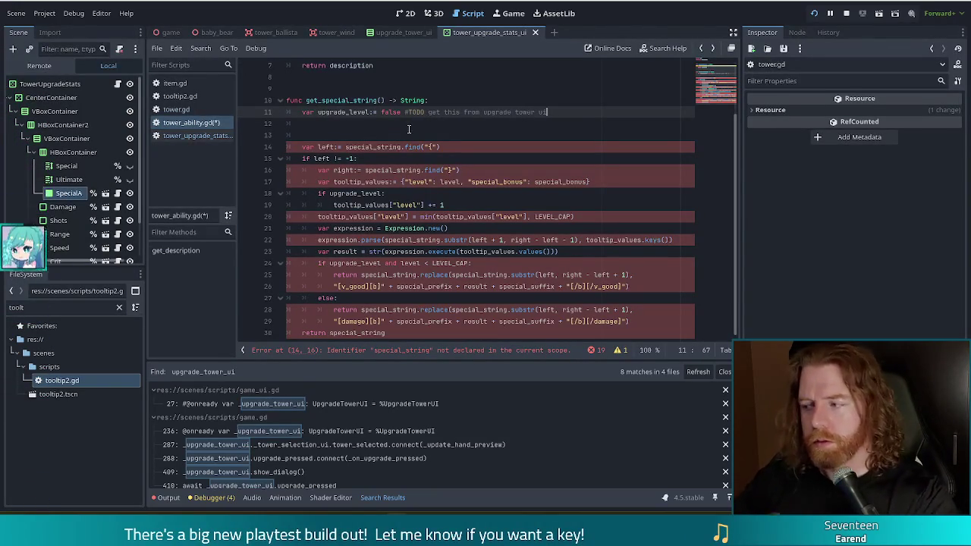
scroll(443, 100, up, 2)
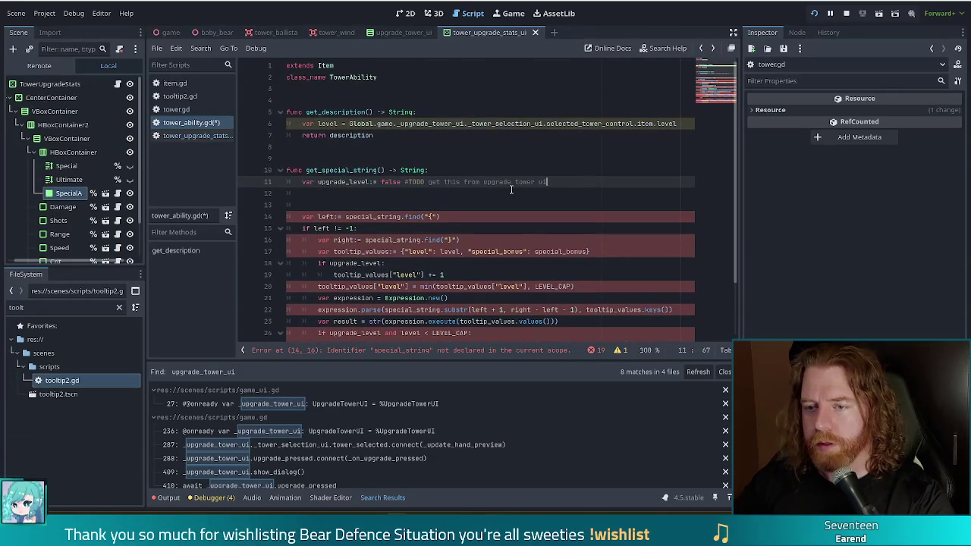
Cut the 'var level = Global.game...' line from get_description and paste it below upgrade_level
click(679, 122)
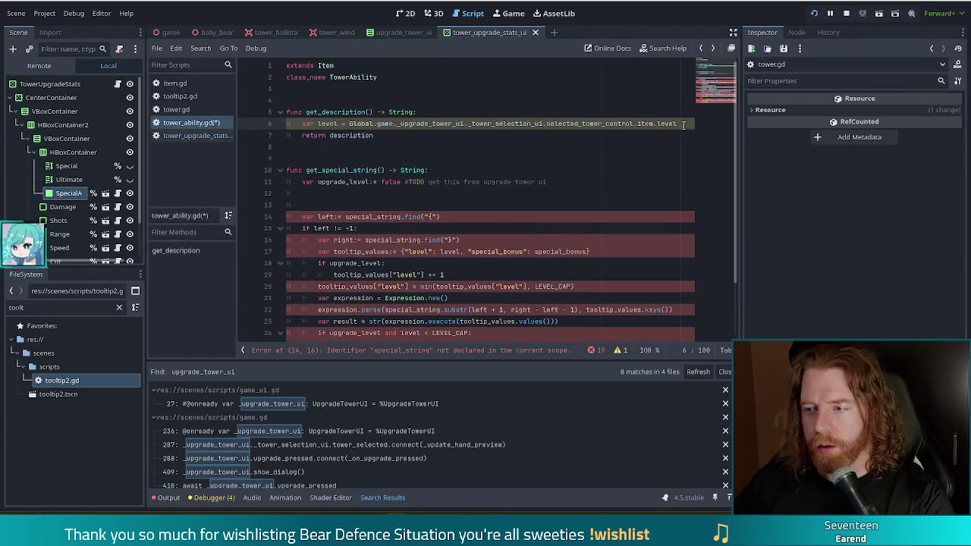
key(shift+Up)
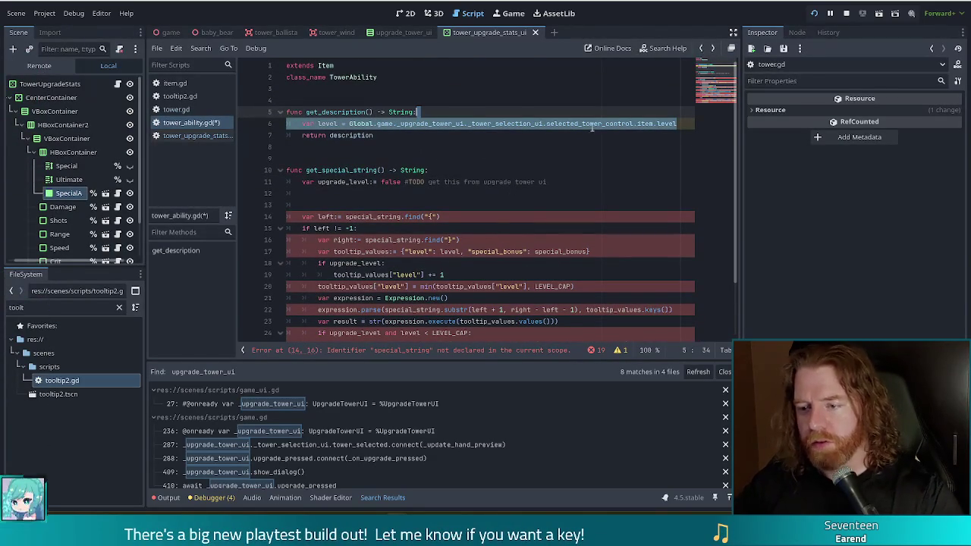
key(ctrl+x)
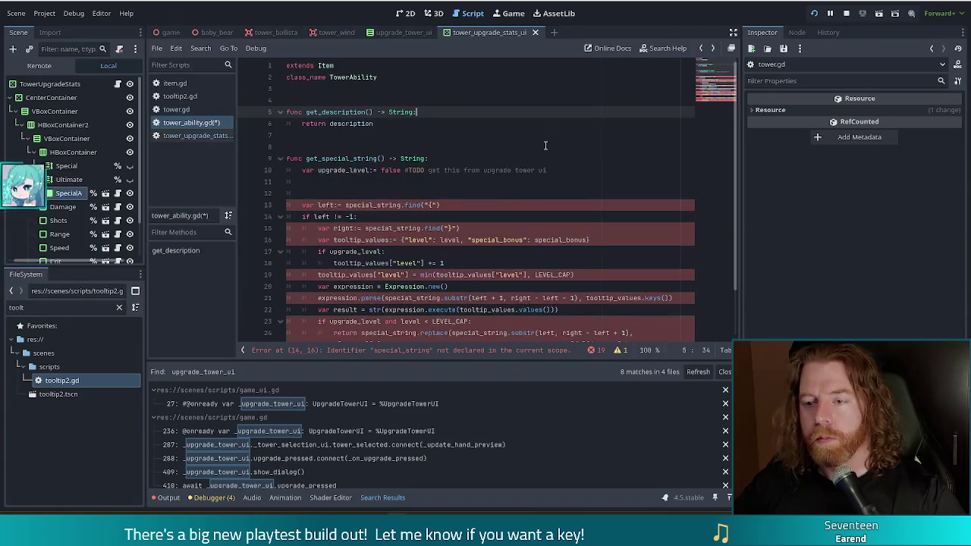
click(569, 170)
key(ctrl+v)
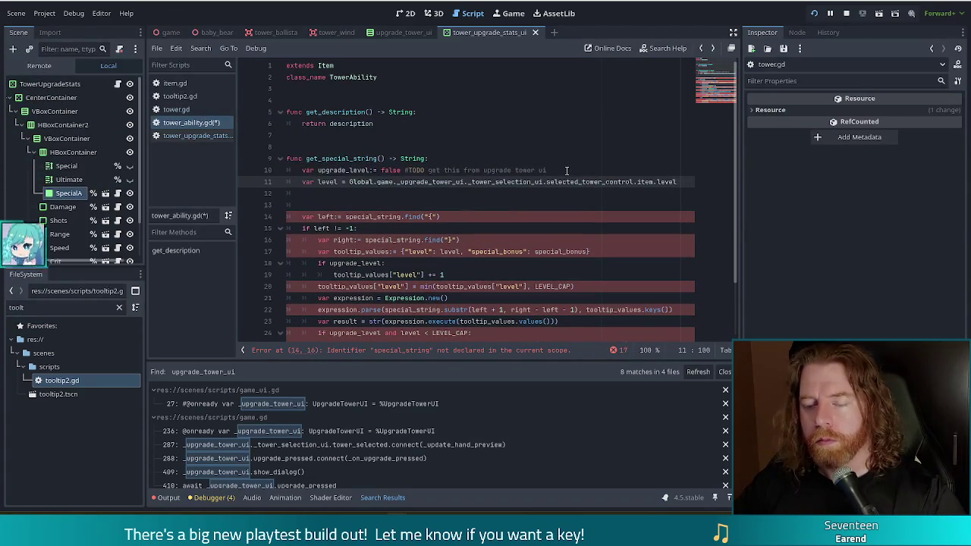
click(363, 90)
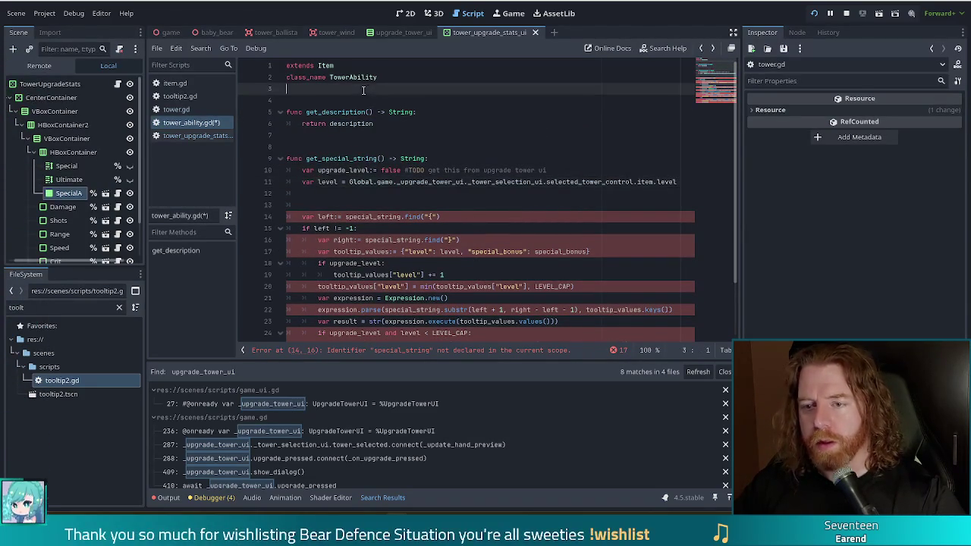
key(Return)
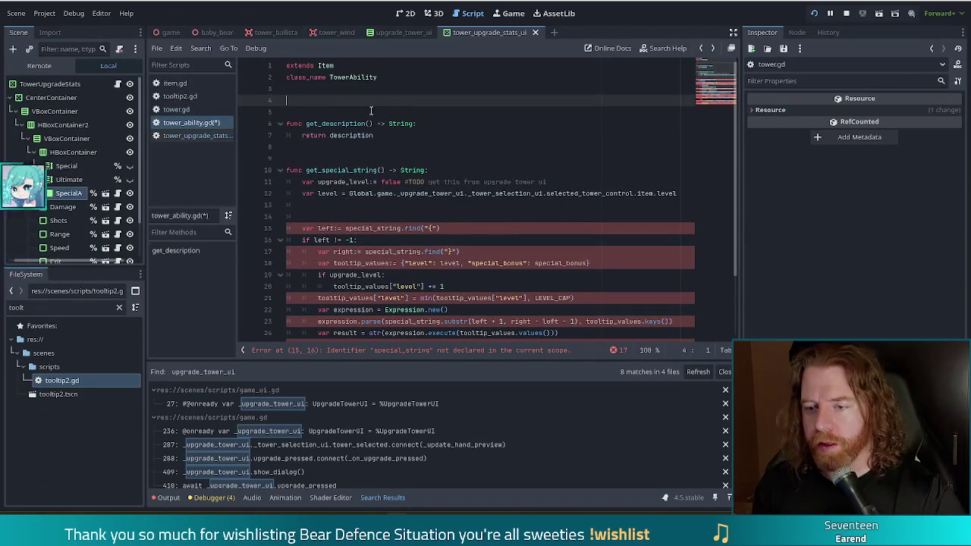
text(@ex)
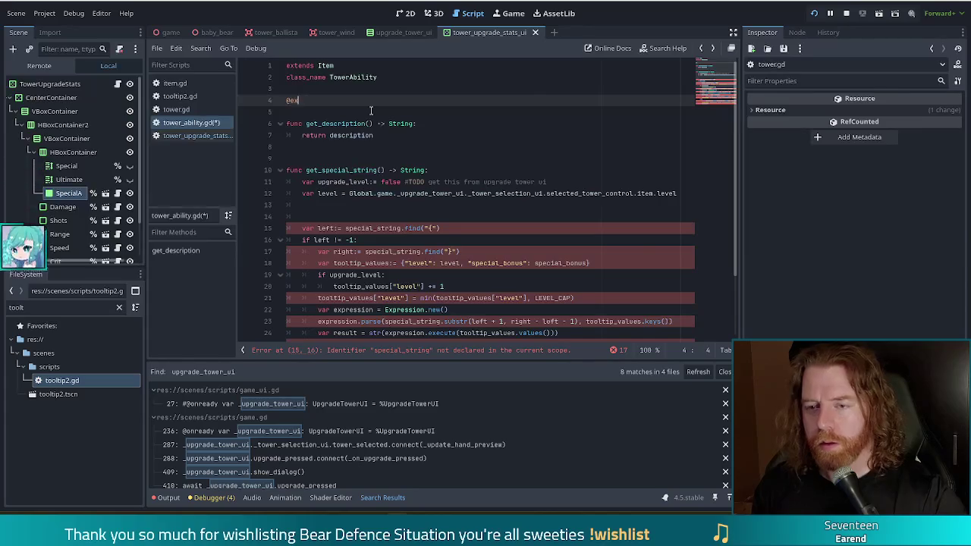
text(port float special_bonus)
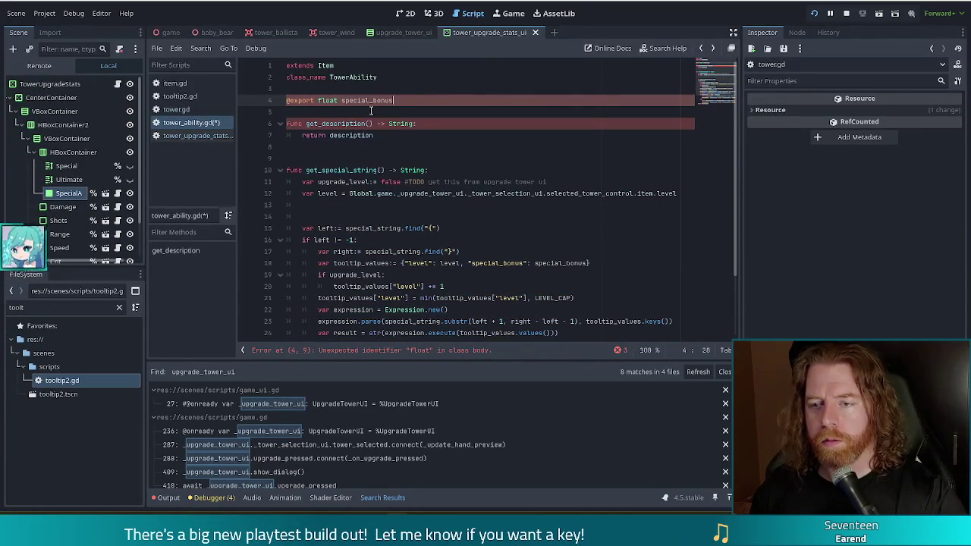
key(ctrl+shift+Left)
key(ctrl+shift+Left)
text(var special_bonus: float)
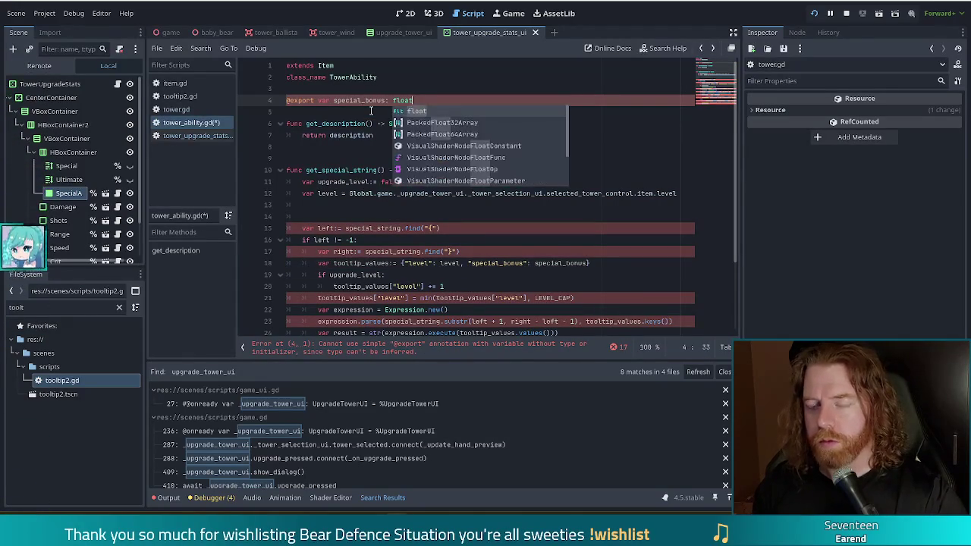
key(Escape)
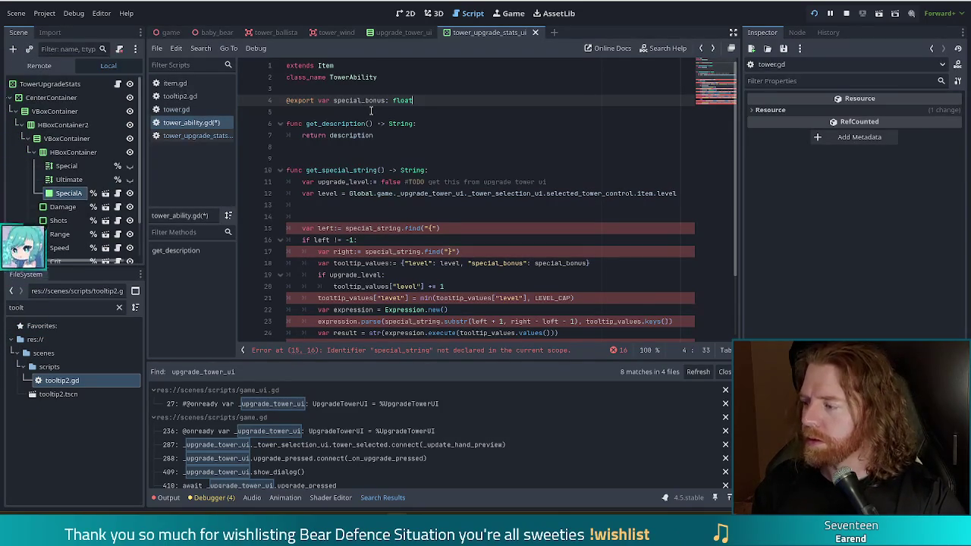
click(367, 112)
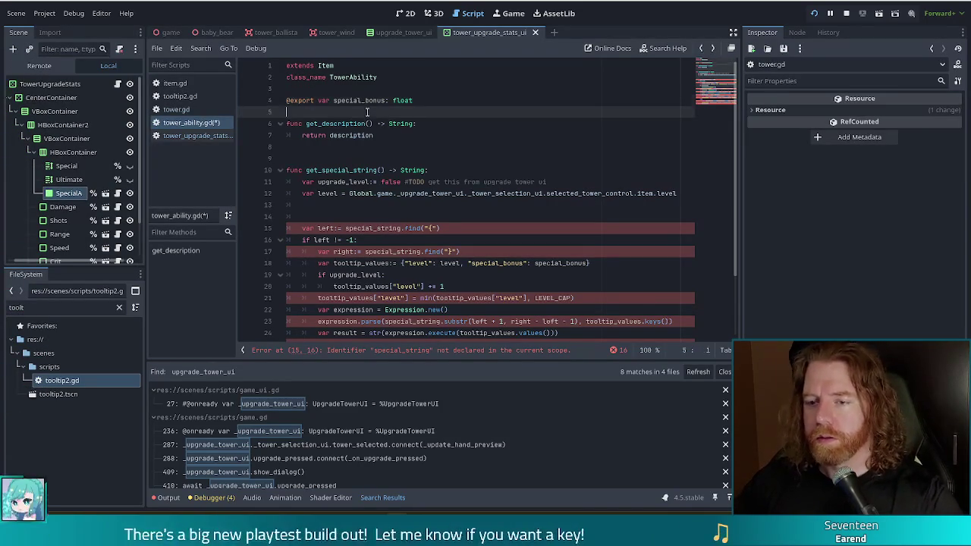
click(379, 91)
key(Return)
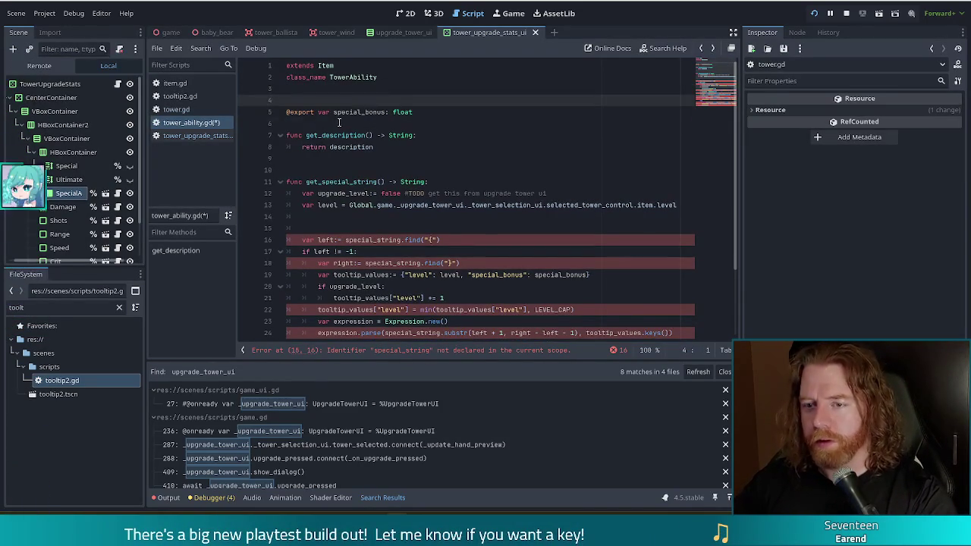
click(339, 123)
key(Return)
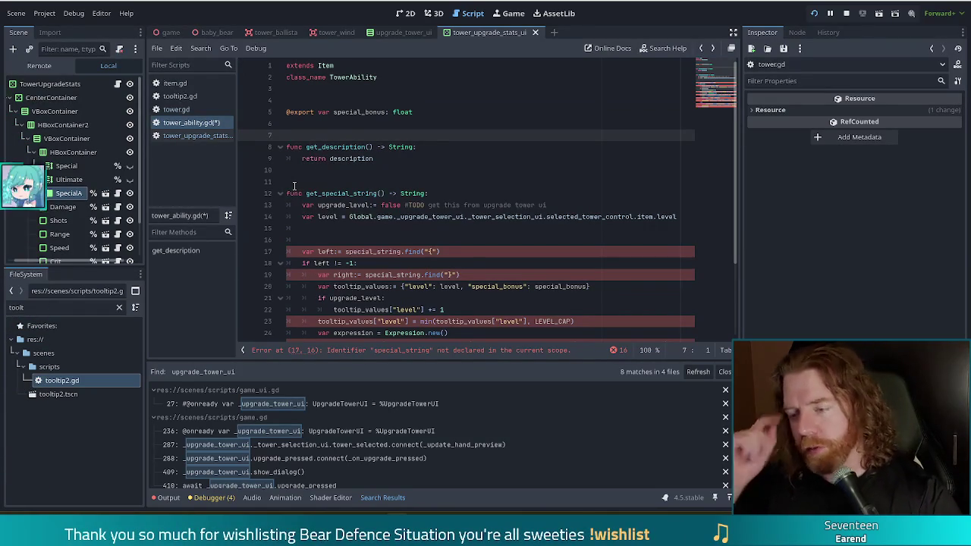
Compare against the stats UI script, then select the placeholder 'false #TODO' value
click(367, 227)
click(403, 205)
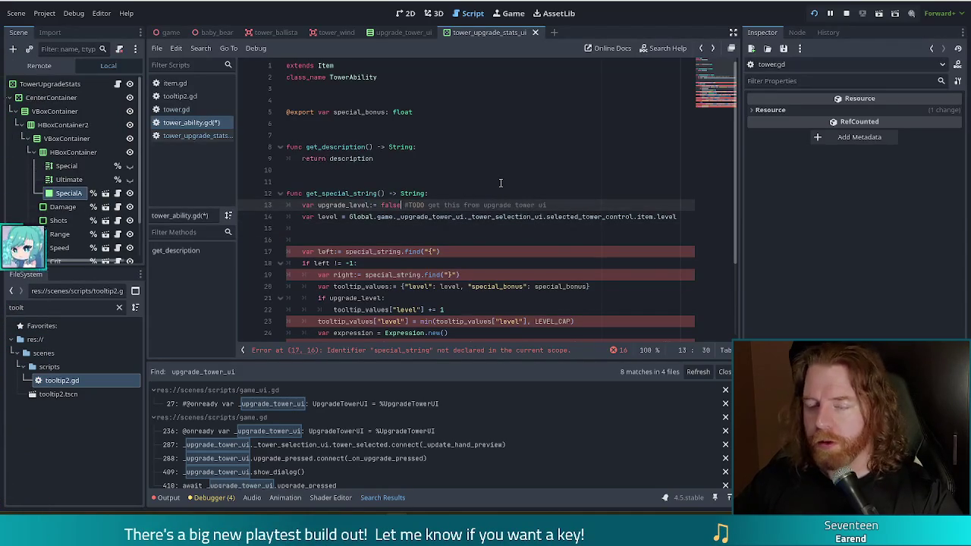
click(195, 135)
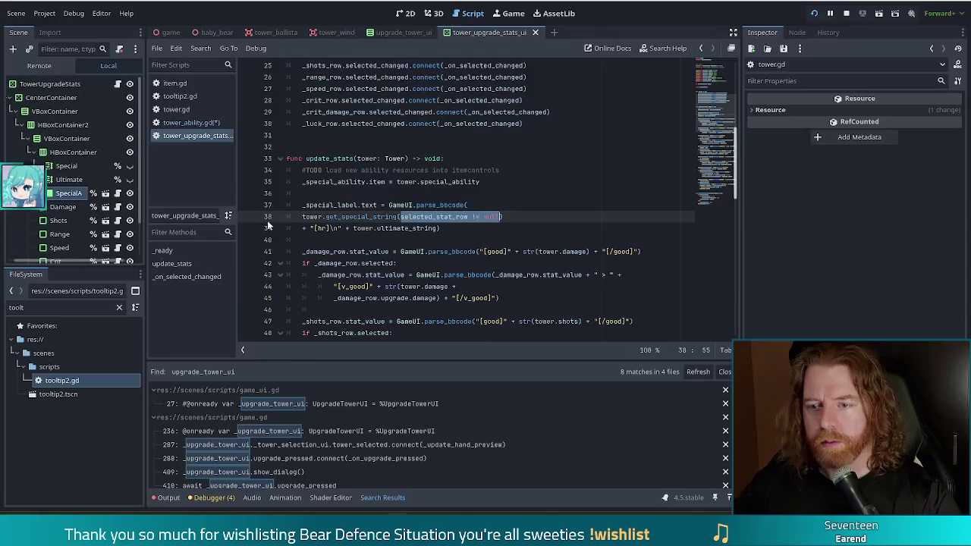
click(185, 122)
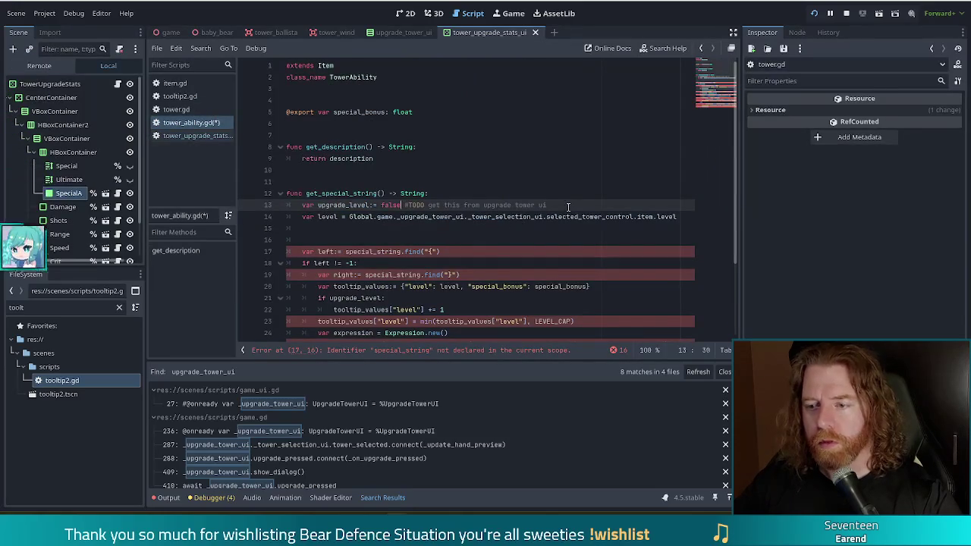
drag(569, 206, 380, 205)
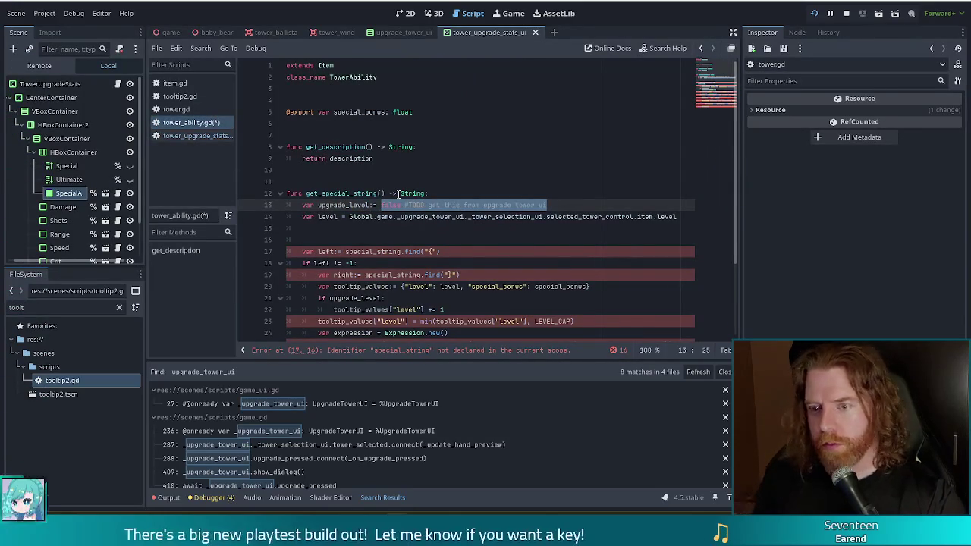
Set upgrade_level to Global.game._upgrade_tower_ui._tower_stats.selected_stat_row != null
text(Global)
key(BackSpace)
key(BackSpace)
key(BackSpace)
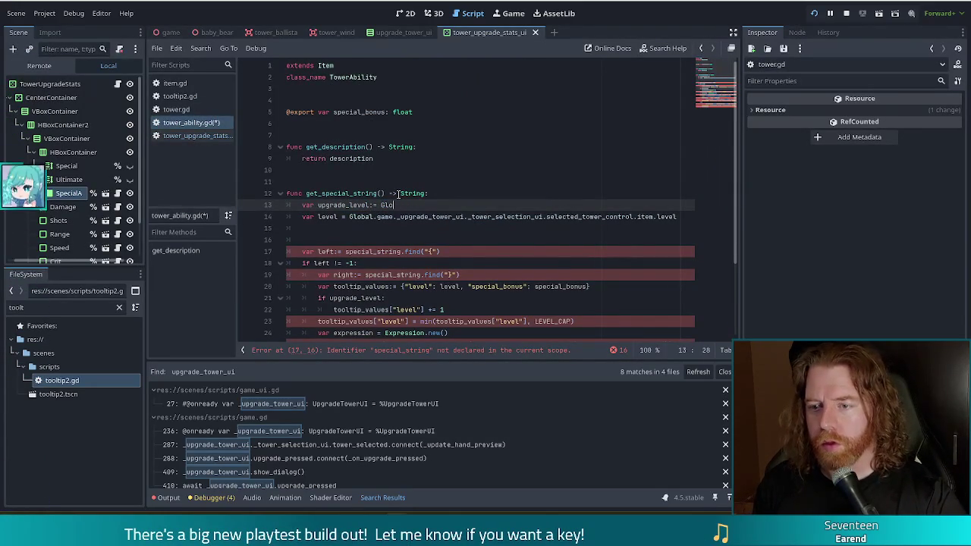
text(bal)
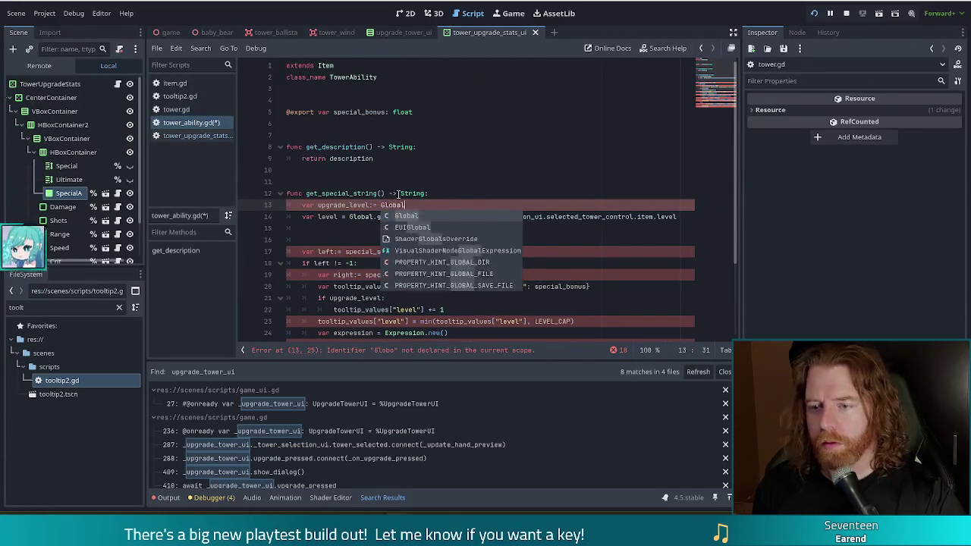
text(.game.u)
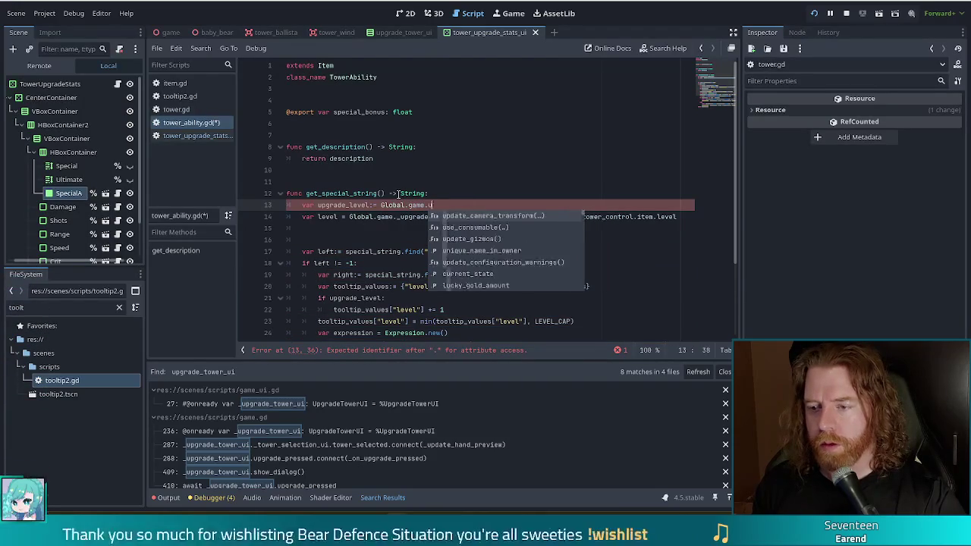
key(BackSpace)
text(_up)
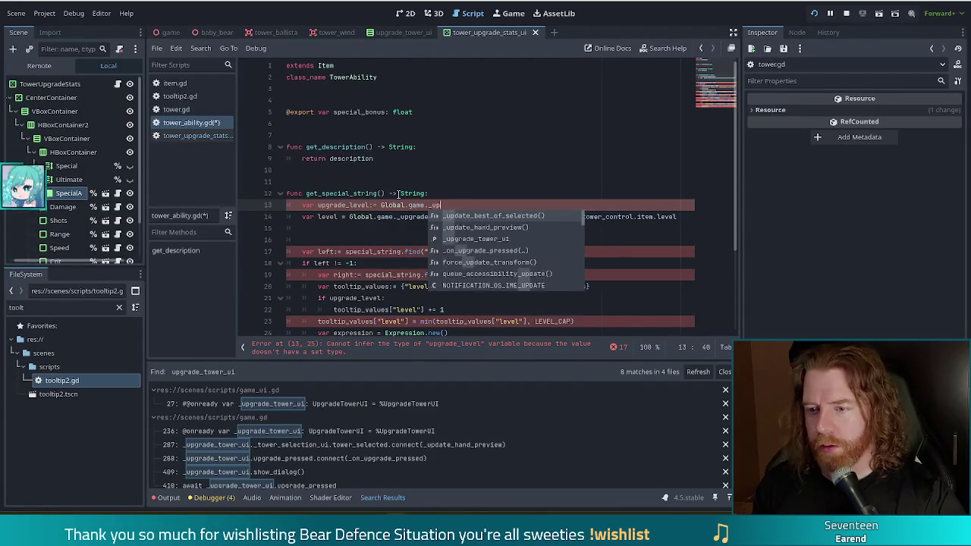
key(Return)
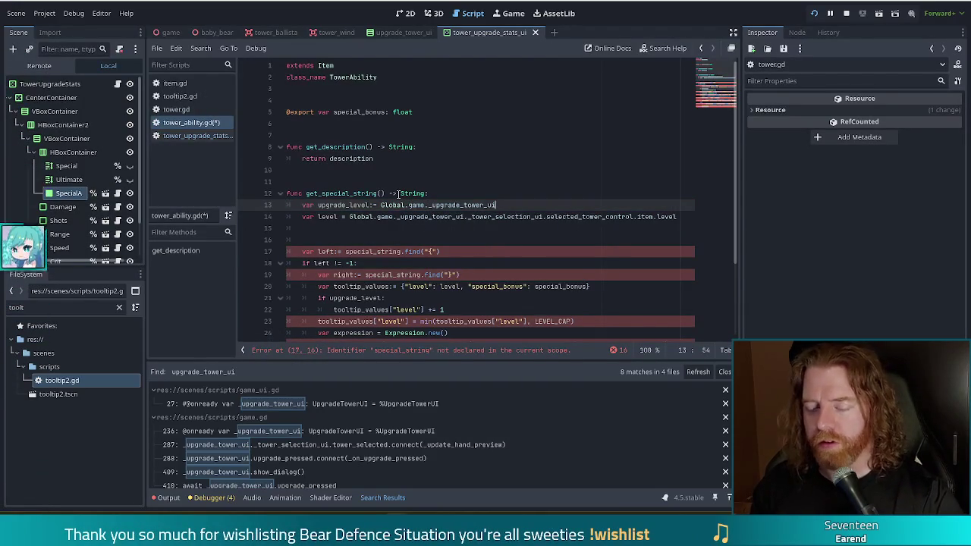
text(.)
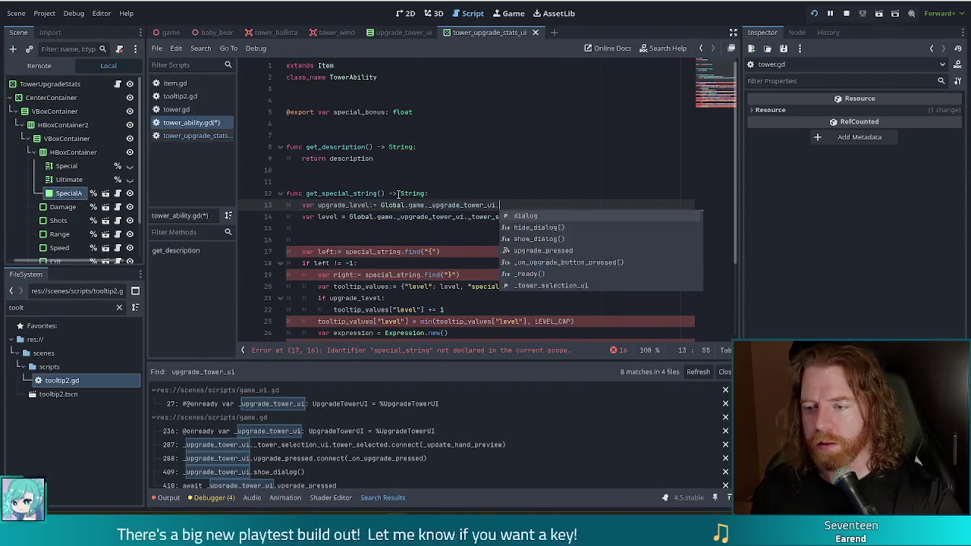
text(_towe)
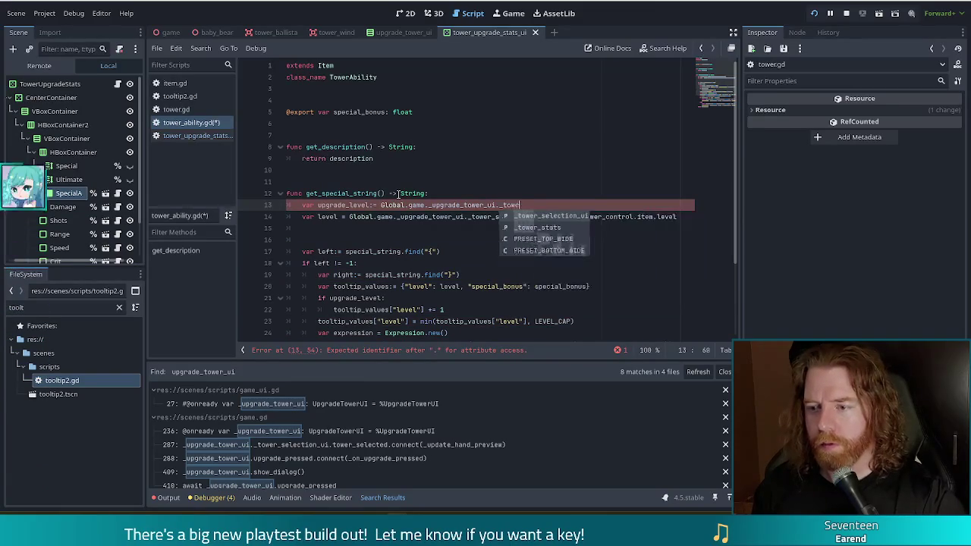
text(r_stats.se)
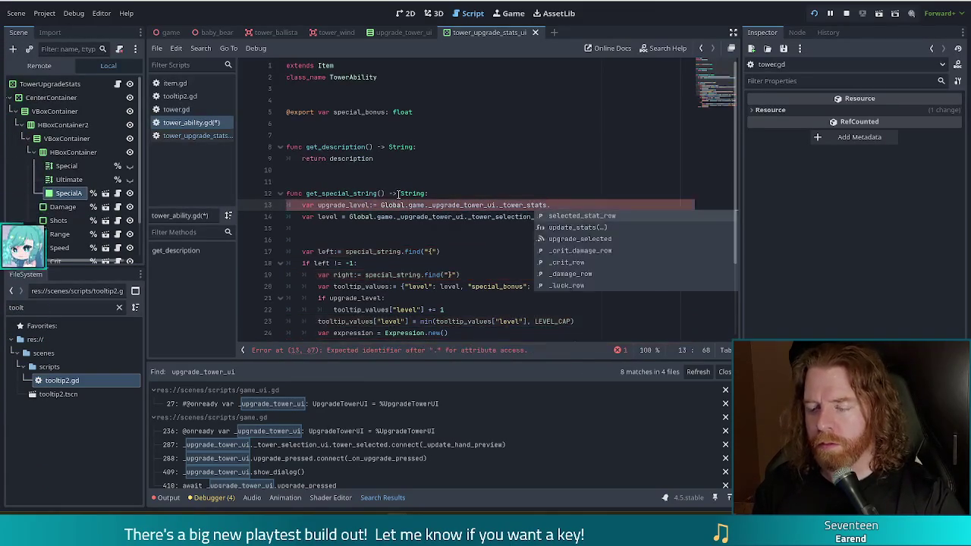
key(Return)
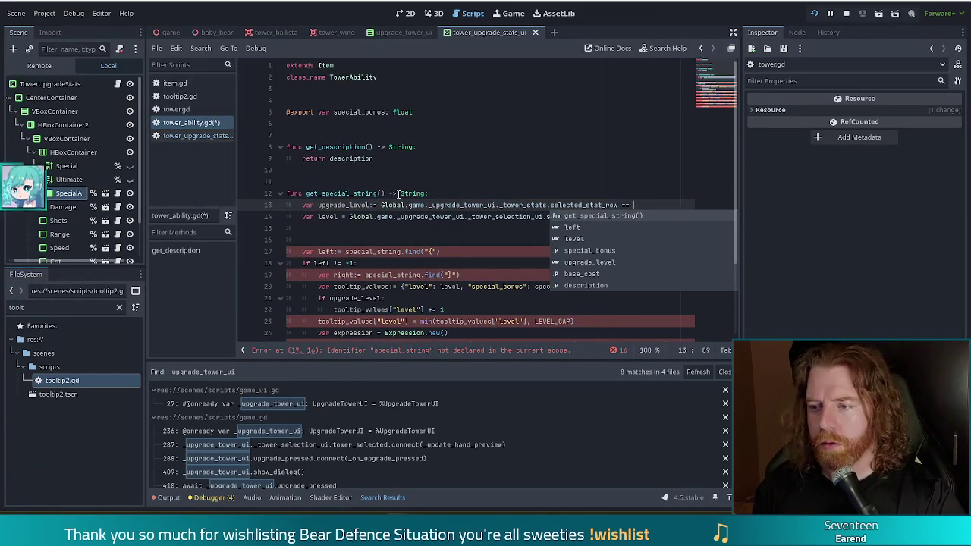
key(BackSpace)
key(BackSpace)
key(BackSpace)
text(!=)
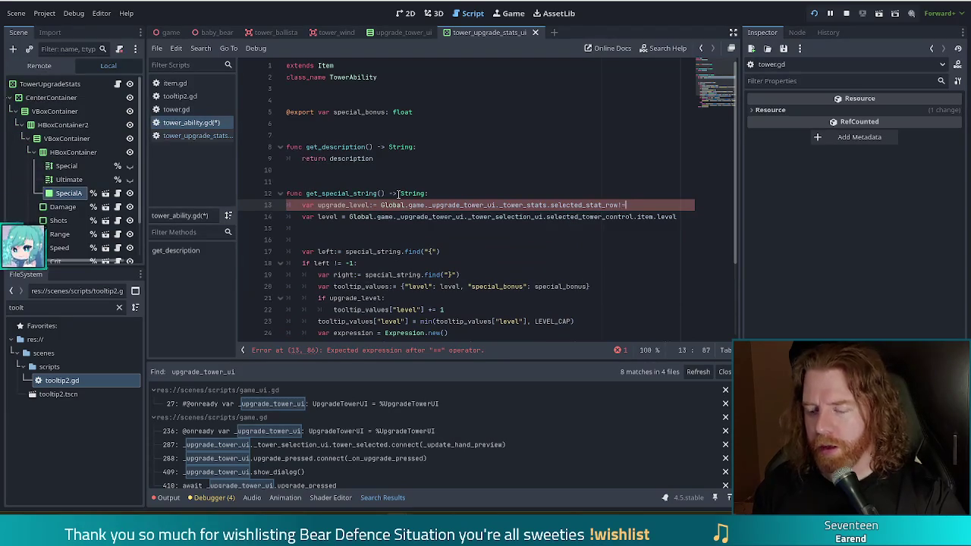
key(Return)
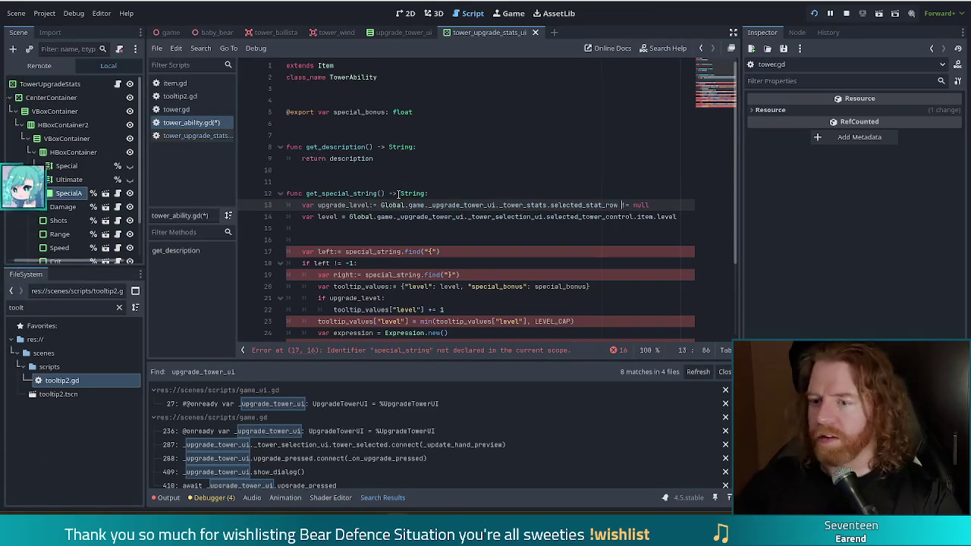
Move down the script and search it for 'special_string'
click(682, 217)
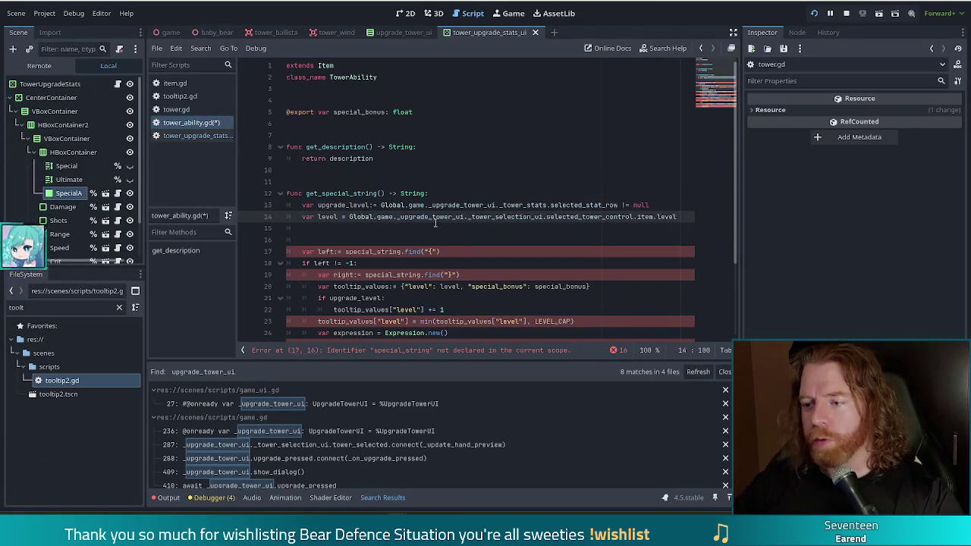
scroll(327, 197, down, 1)
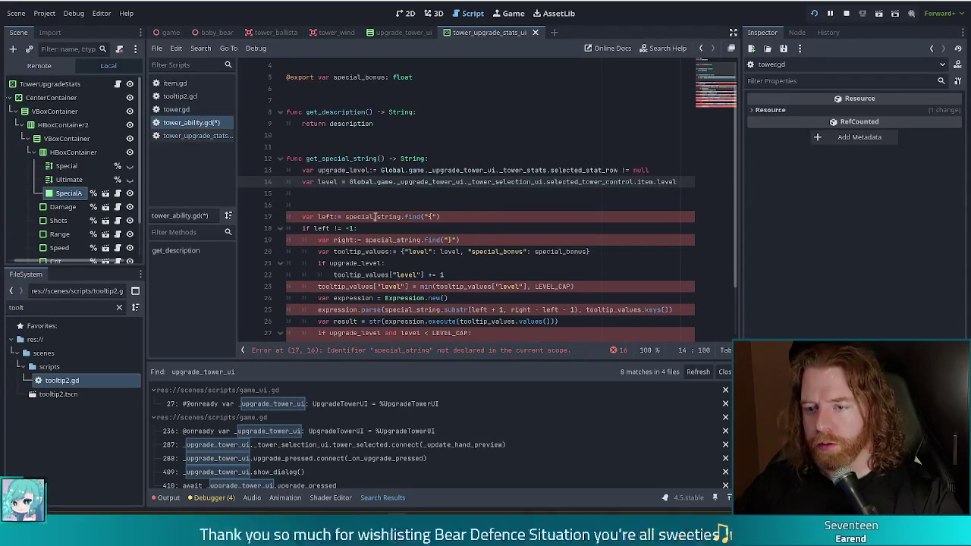
scroll(383, 198, down, 2)
scroll(383, 199, down, 1)
click(380, 121)
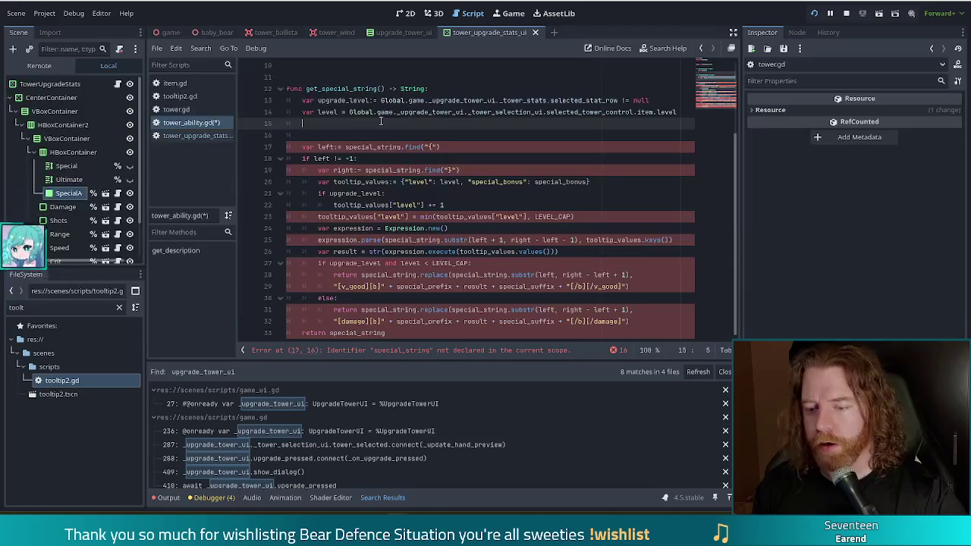
key(ctrl+f)
text(special)
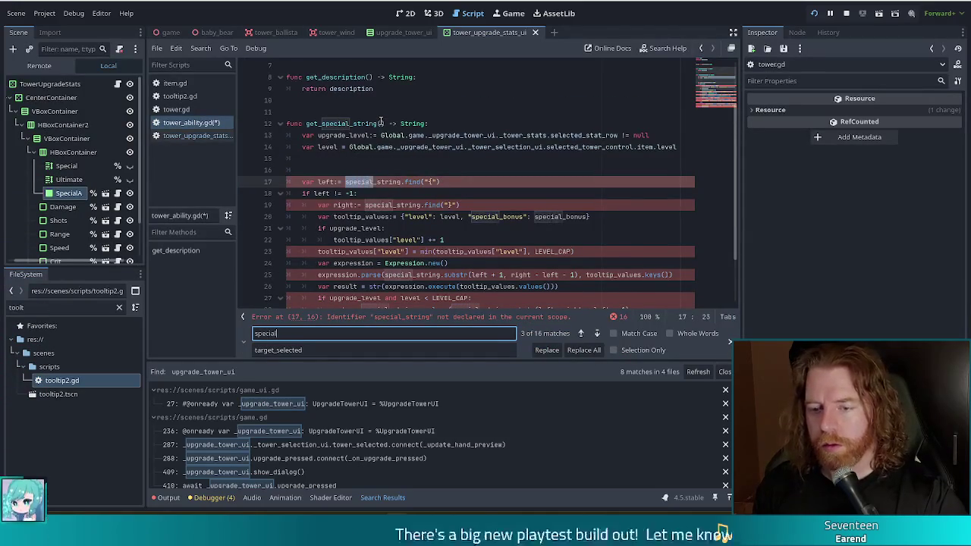
text(_string)
Replace all occurrences of special_string with description
key(Tab)
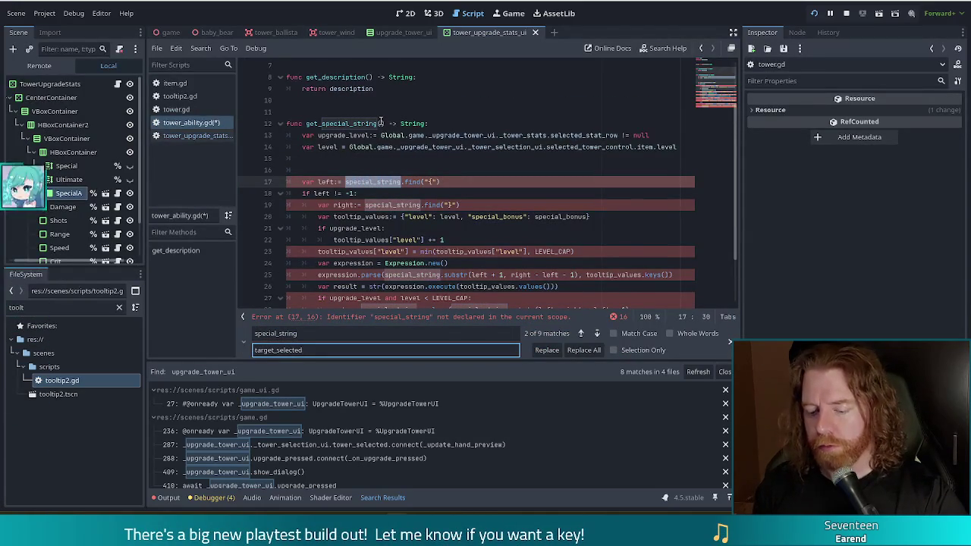
key(ctrl+a)
text(descrip)
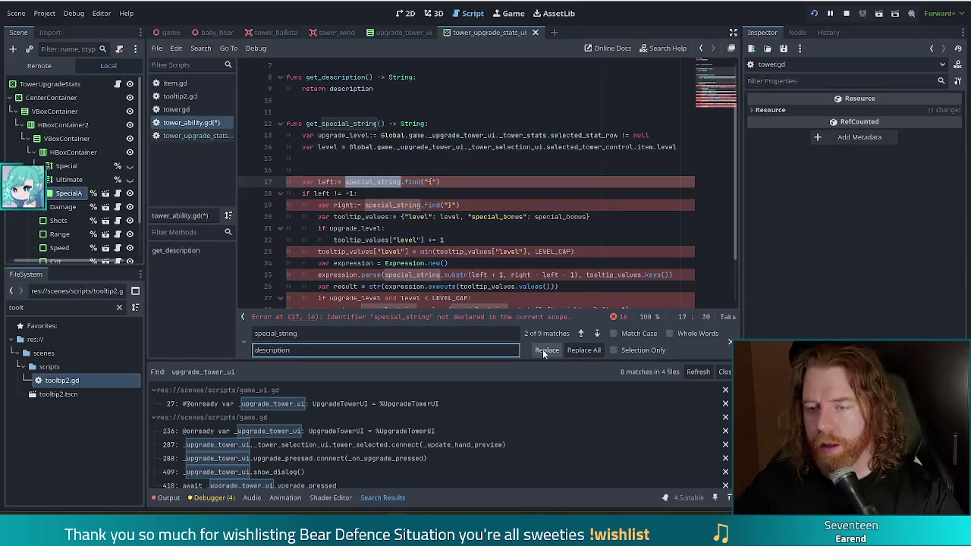
click(584, 349)
Delete the old plain get_description function and locate the LEVEL_CAP error on line 19
drag(373, 89, 287, 65)
key(BackSpace)
scroll(457, 106, up, 2)
click(457, 121)
scroll(457, 129, down, 3)
click(343, 182)
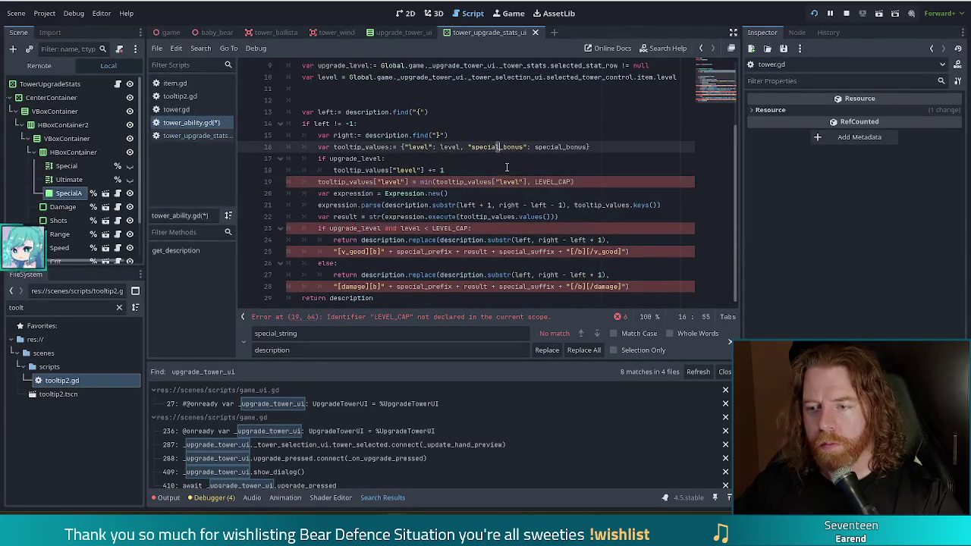
click(553, 182)
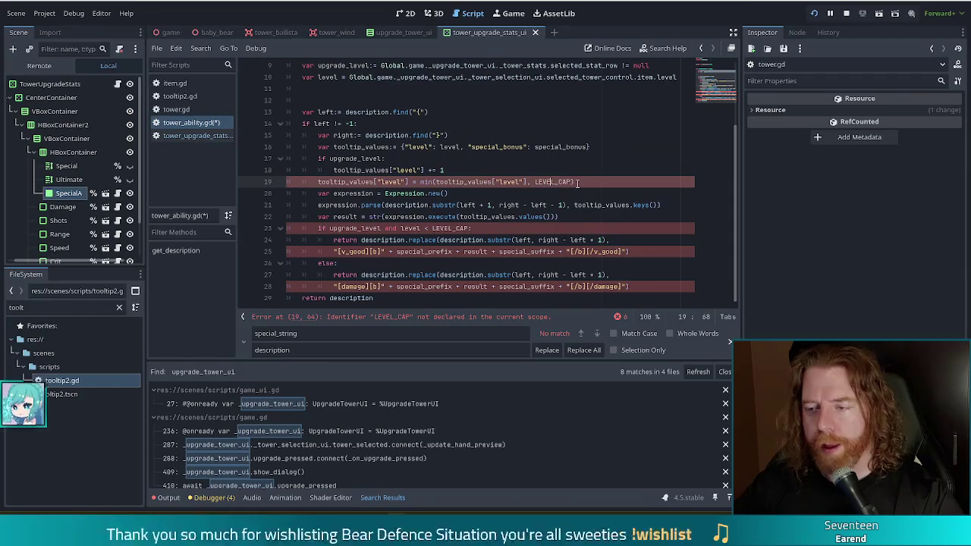
Qualify both LEVEL_CAP references in get_description as Tower.LEVEL_CAP
click(535, 182)
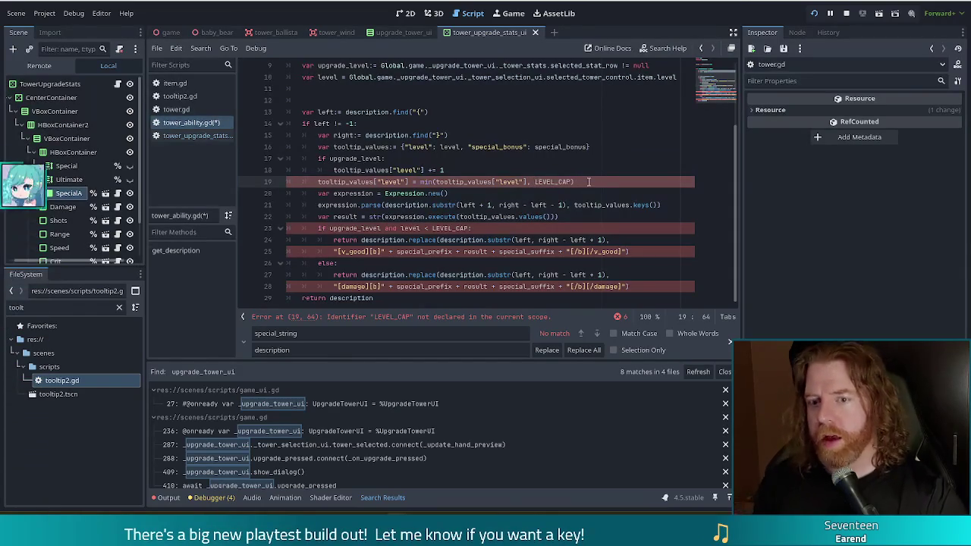
text(Tower.)
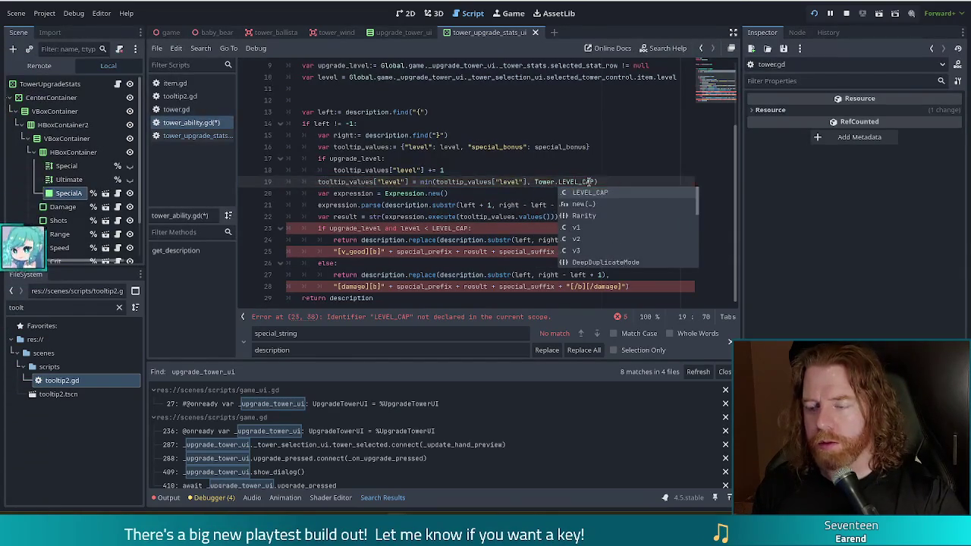
scroll(588, 182, up, 1)
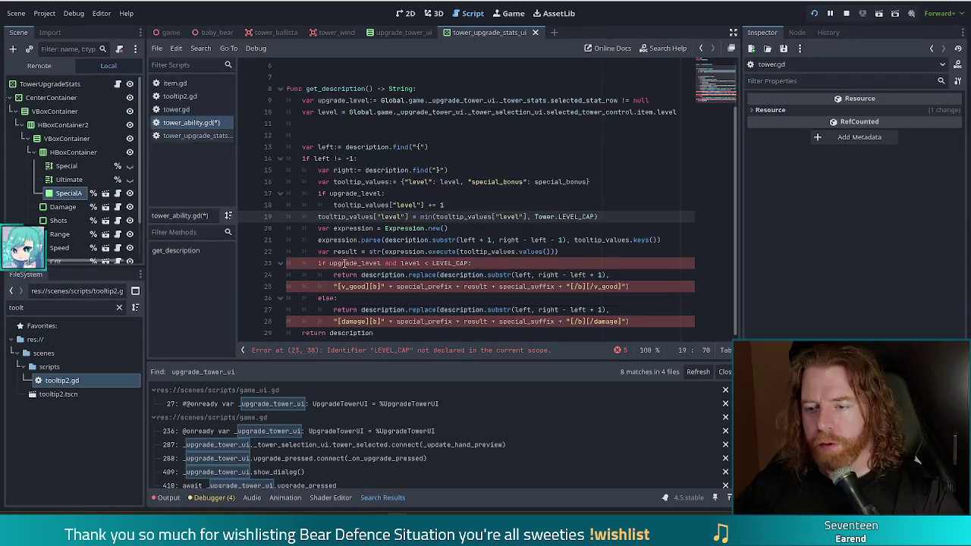
click(433, 263)
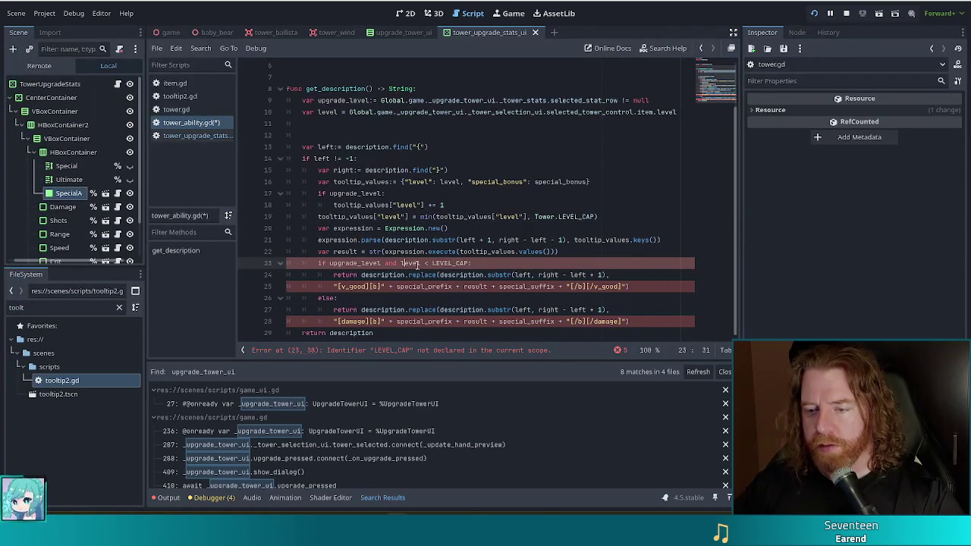
text(Towe)
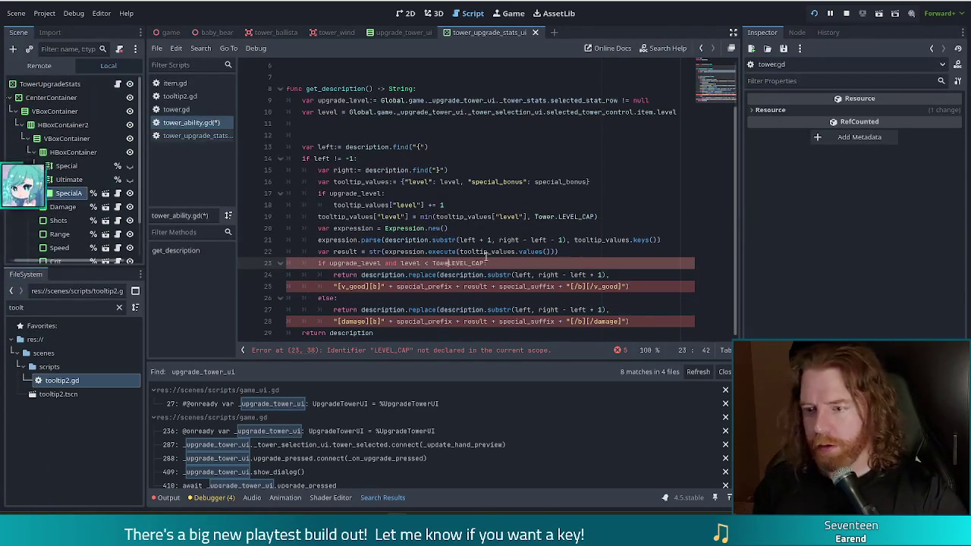
text(r.)
click(356, 239)
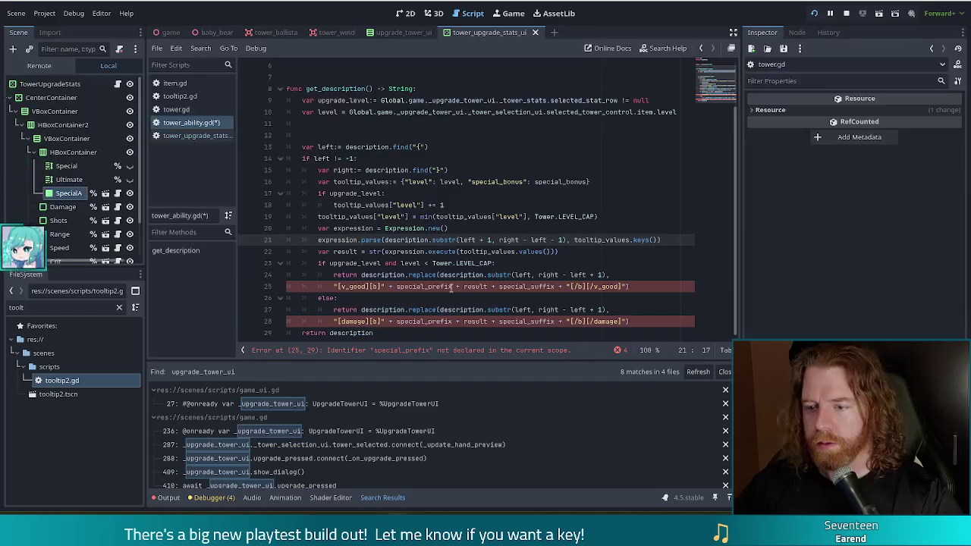
click(407, 287)
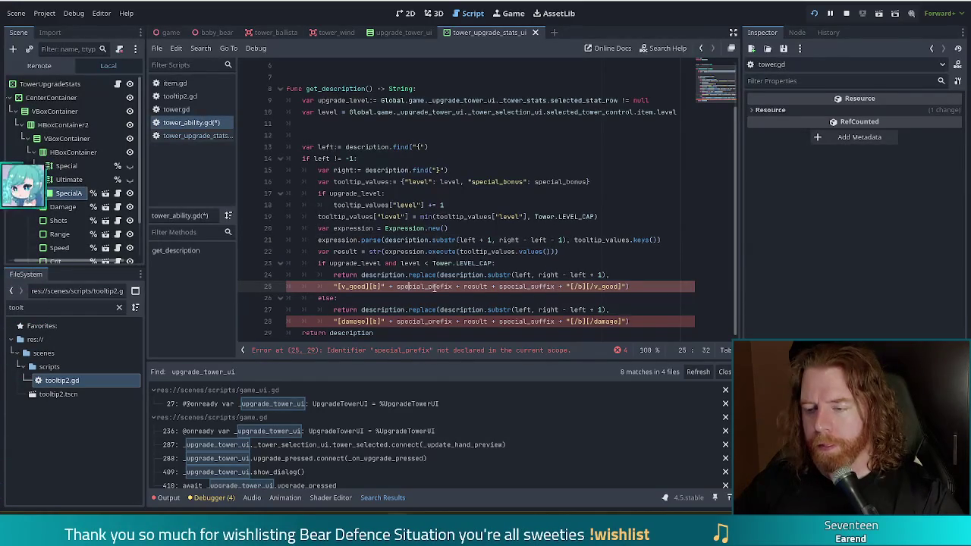
scroll(428, 290, up, 2)
click(435, 112)
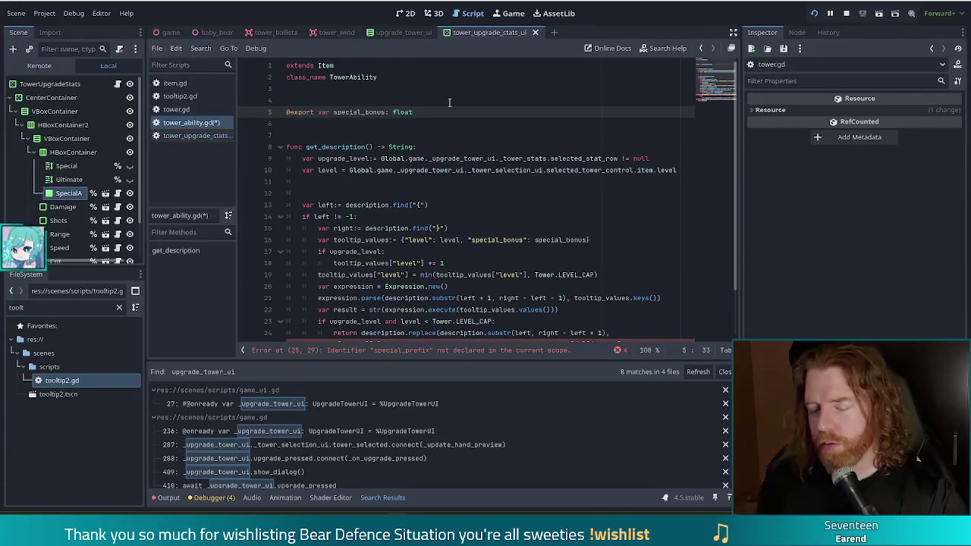
key(Return)
text(@export var s)
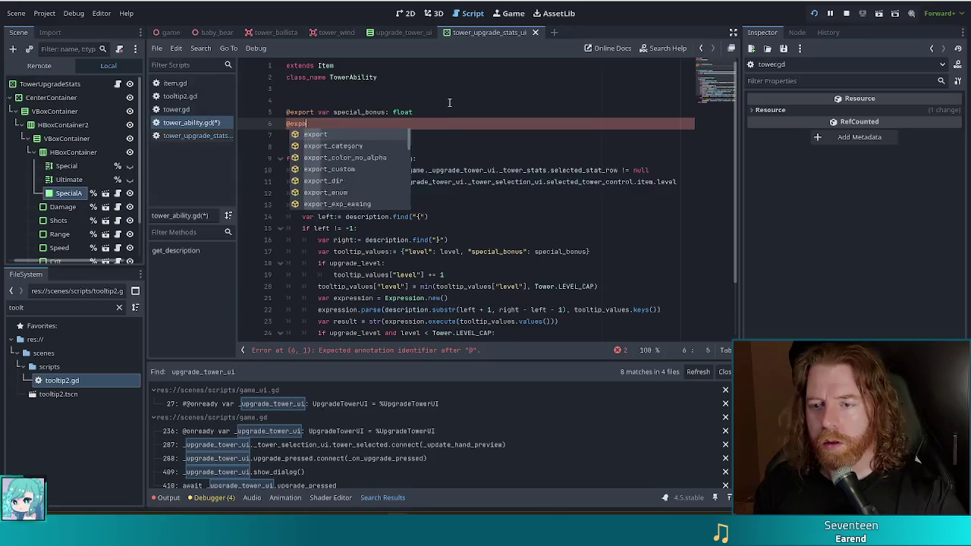
text(pecial_prefix)
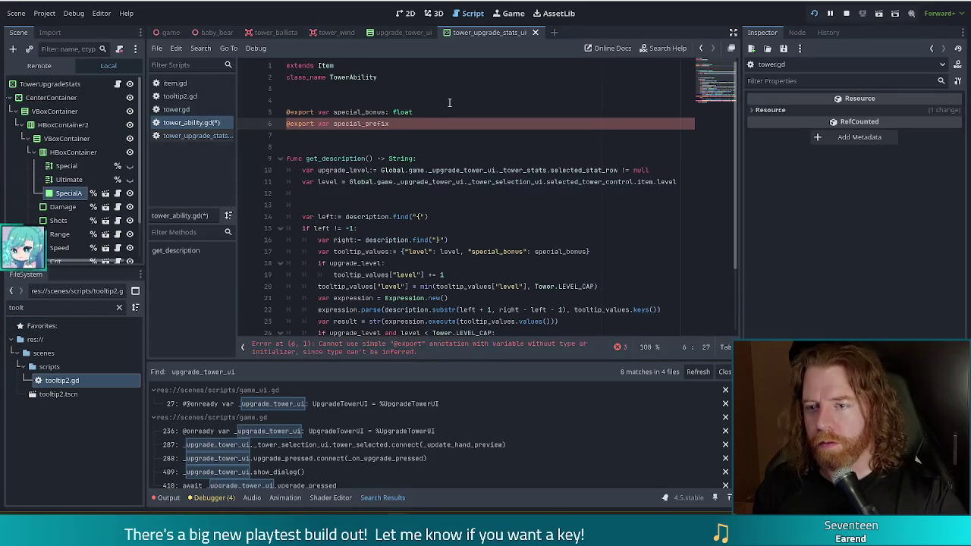
text(:= )
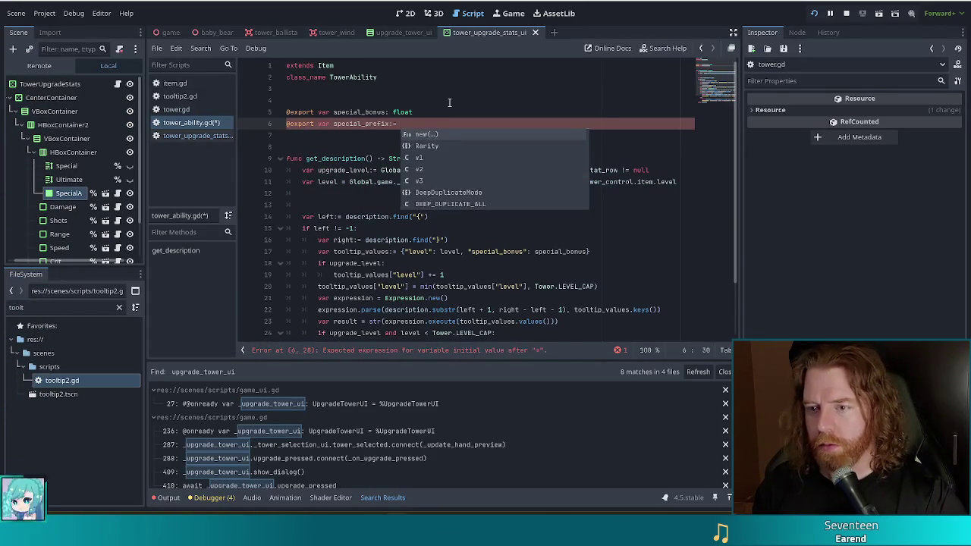
text("")
key(shift+Up)
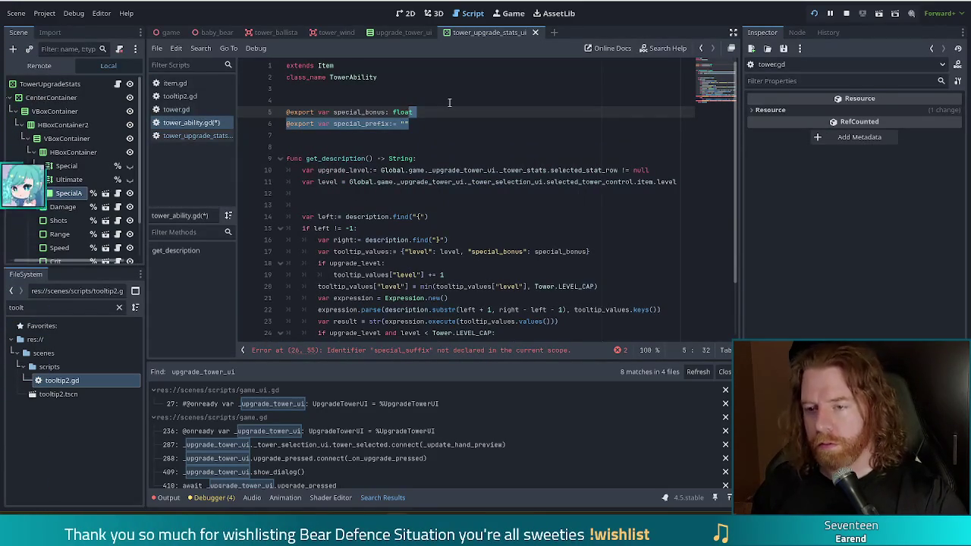
key(shift+Right)
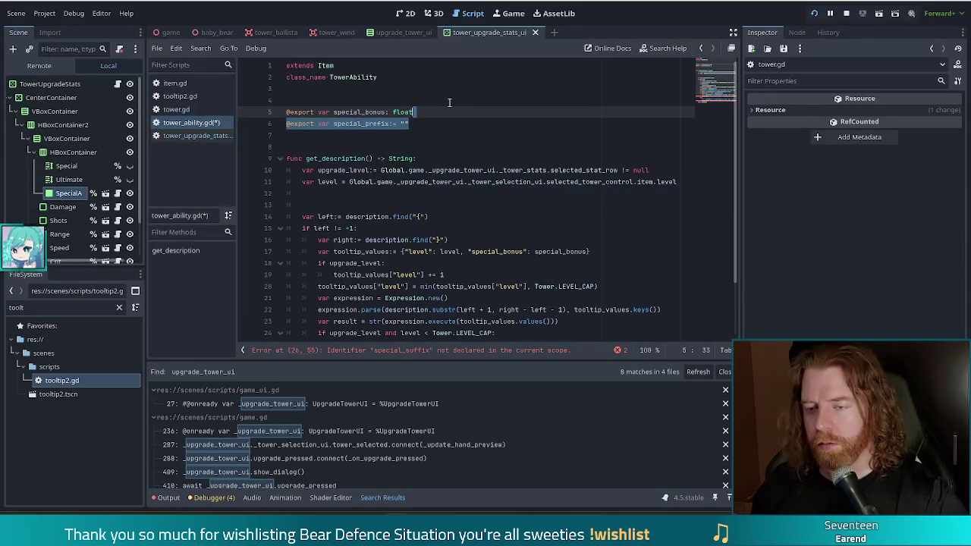
key(ctrl+shift+d)
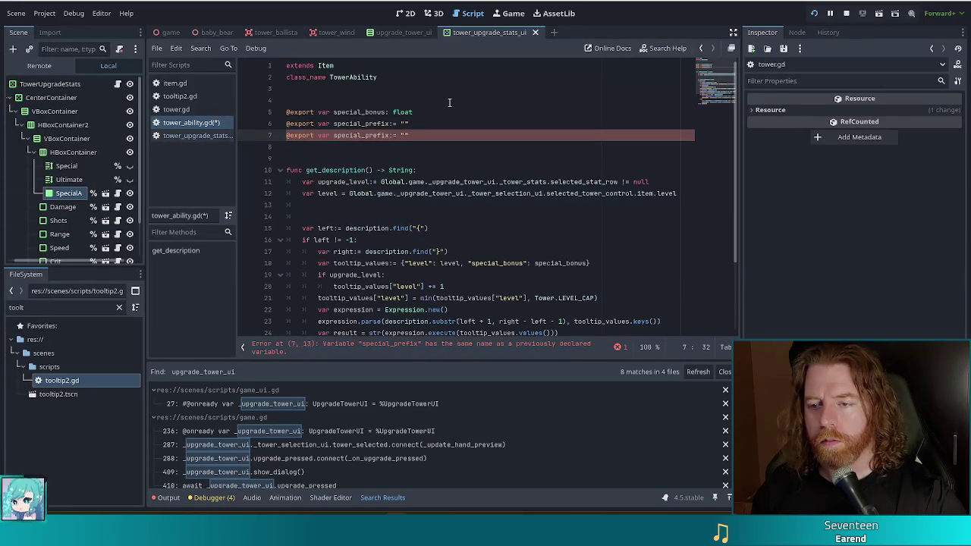
key(BackSpace)
key(BackSpace)
key(BackSpace)
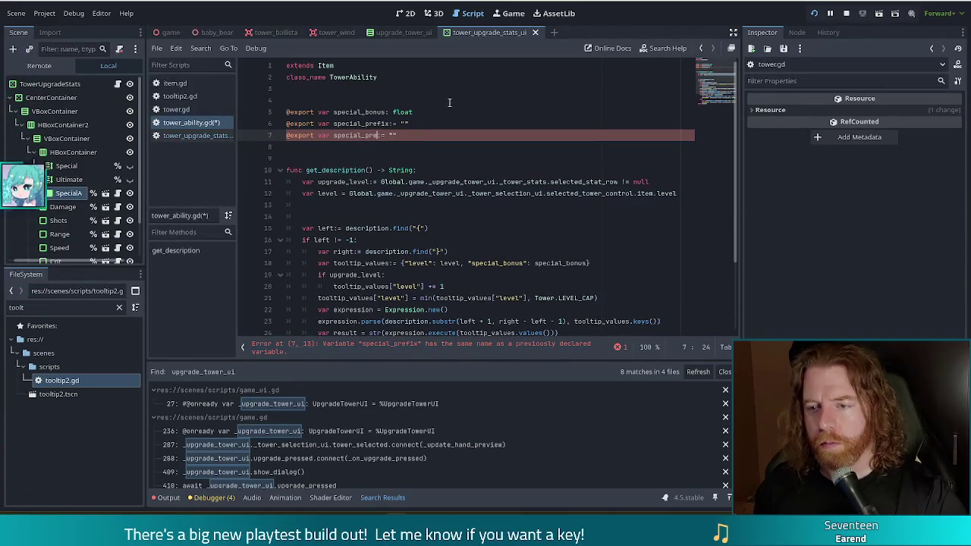
text(suffix)
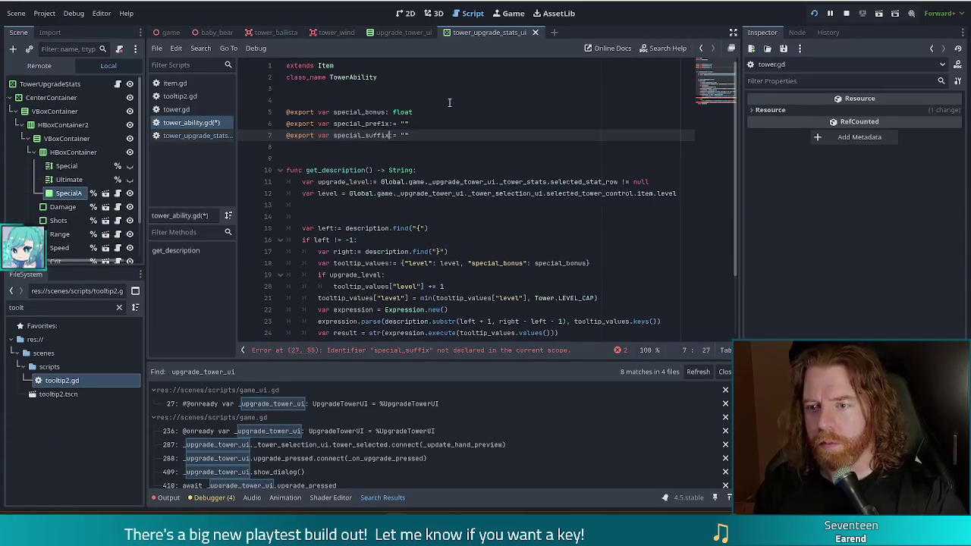
Relaunch the game to test the tooltip
scroll(417, 124, down, 1)
scroll(416, 124, down, 3)
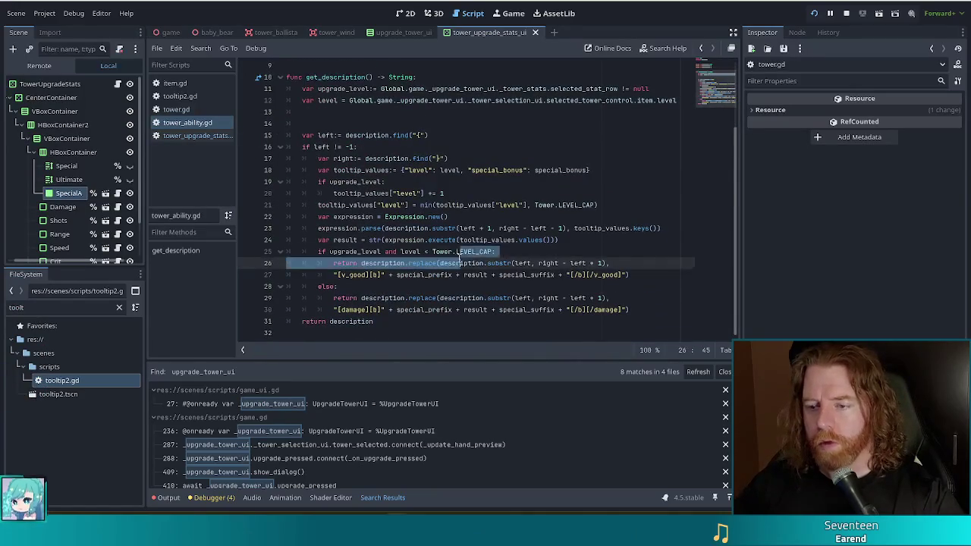
click(449, 239)
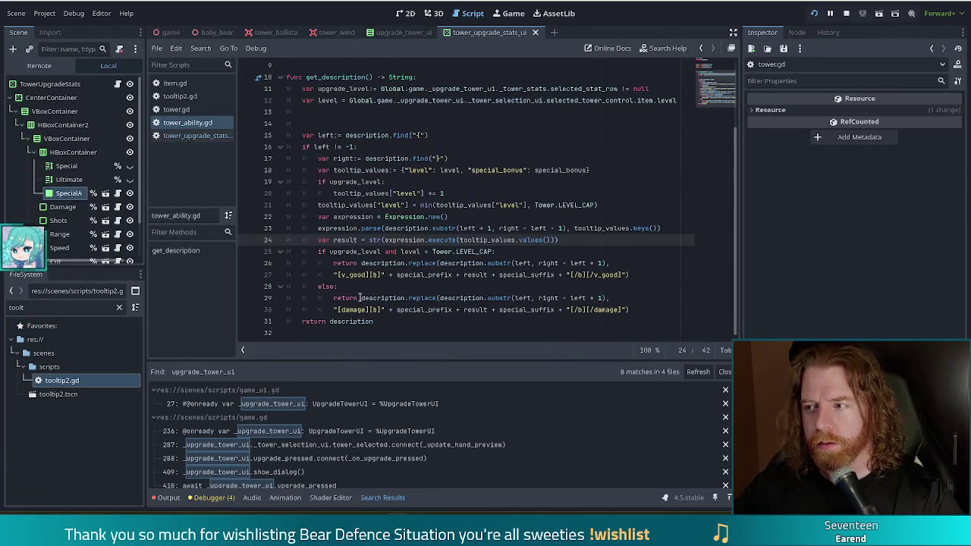
click(814, 13)
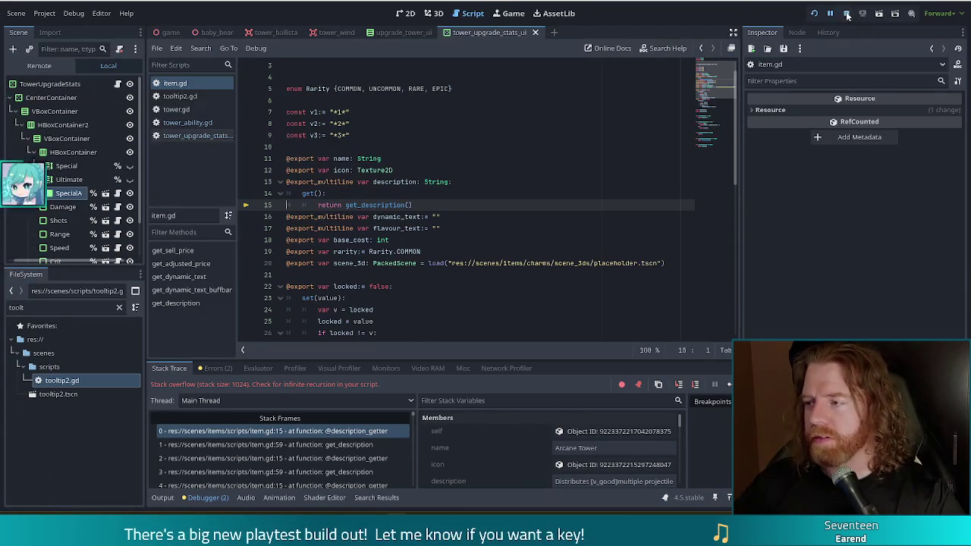
Stop the crashed game and rename item.gd's getter call and function to get_description_string, saving
key(F8)
click(362, 204)
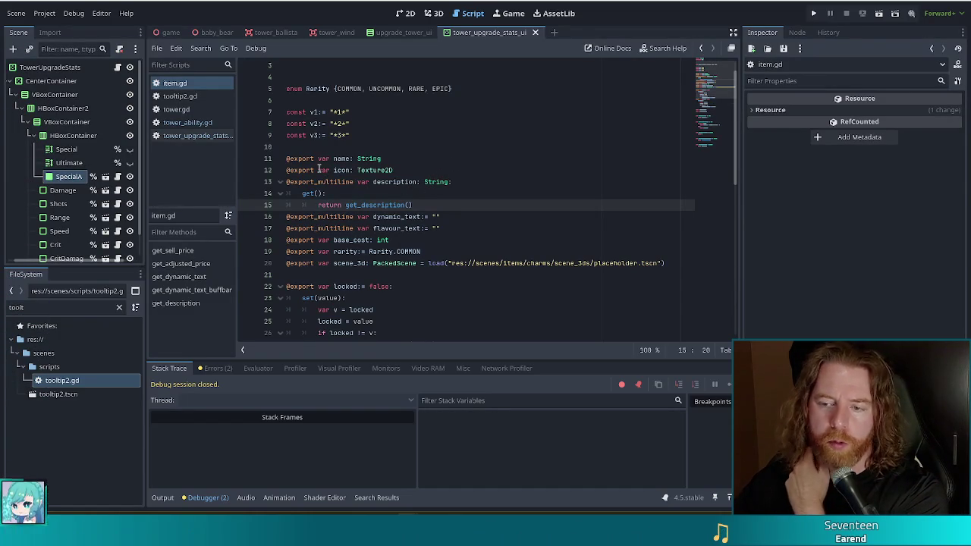
click(404, 205)
text(_string)
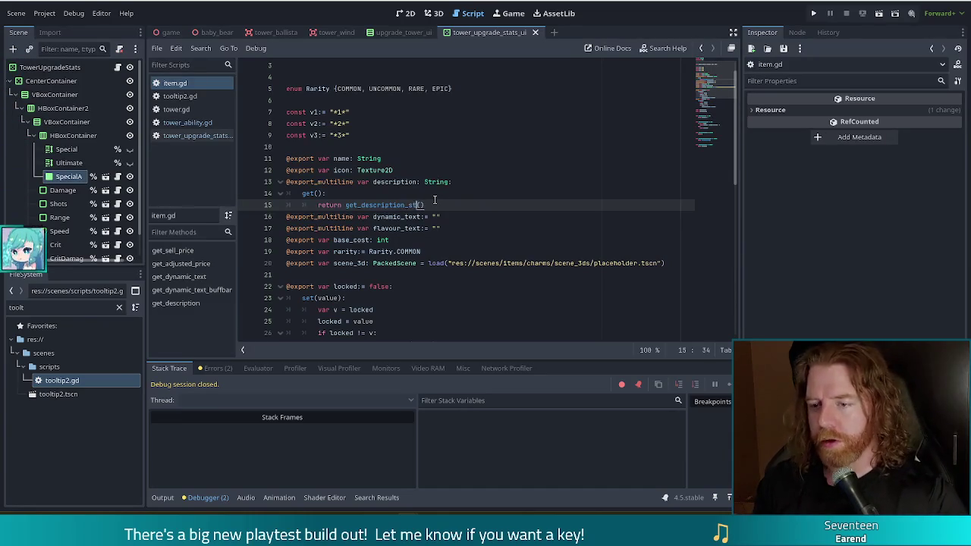
key(ctrl+s)
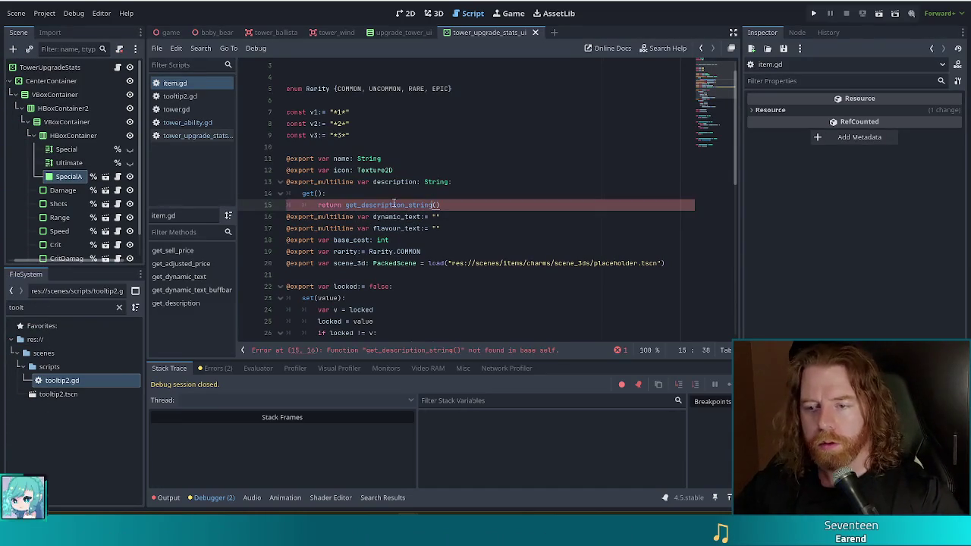
scroll(713, 81, down, 10)
click(366, 309)
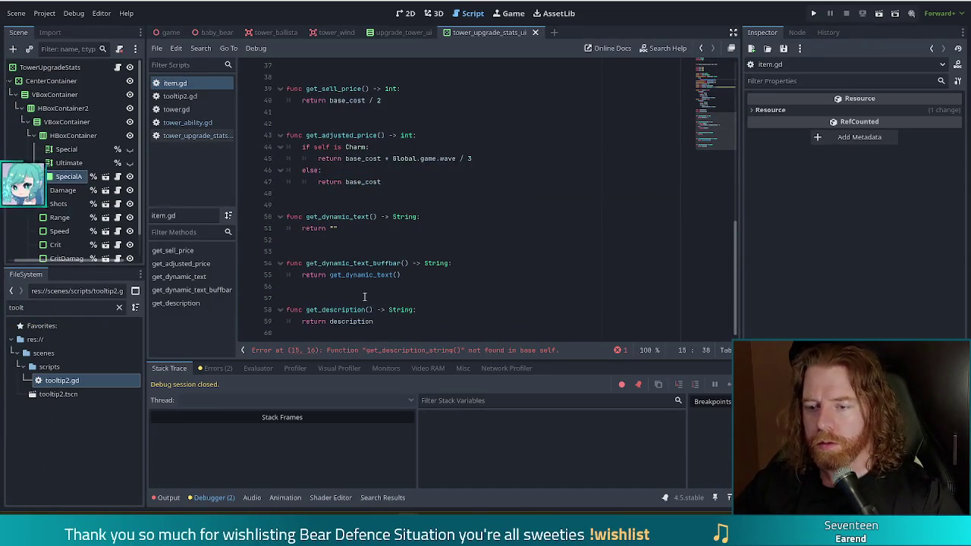
text(_string)
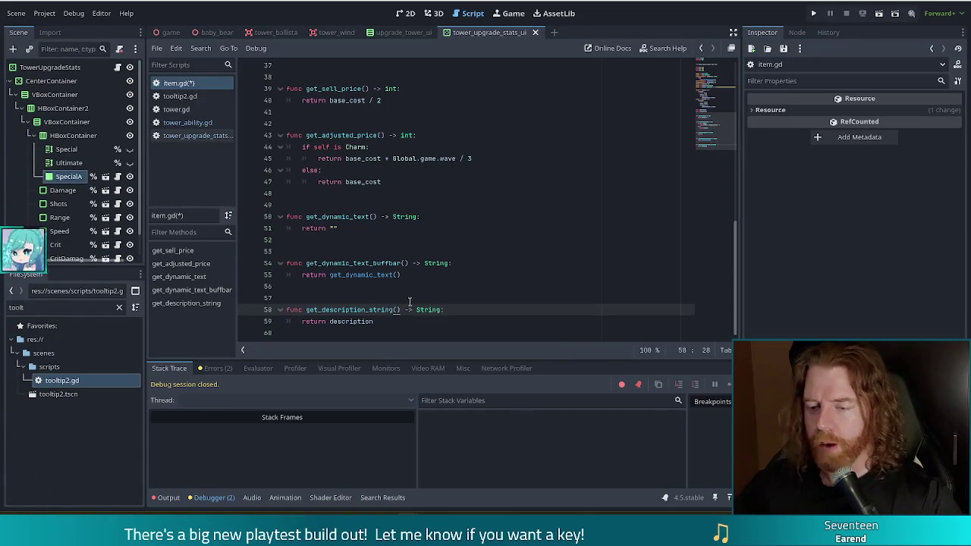
key(ctrl+s)
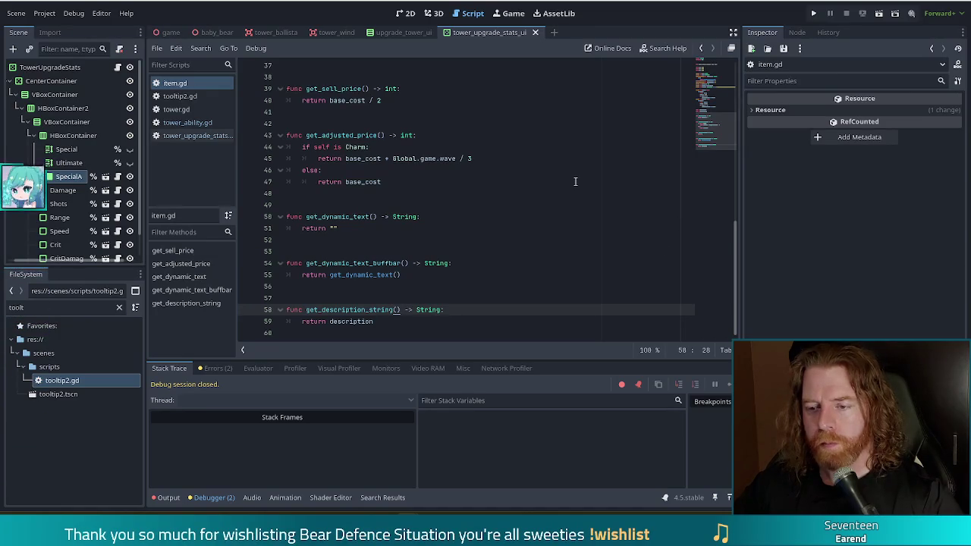
Rename get_description to get_description_string in tower_ability.gd and run the game again
click(186, 123)
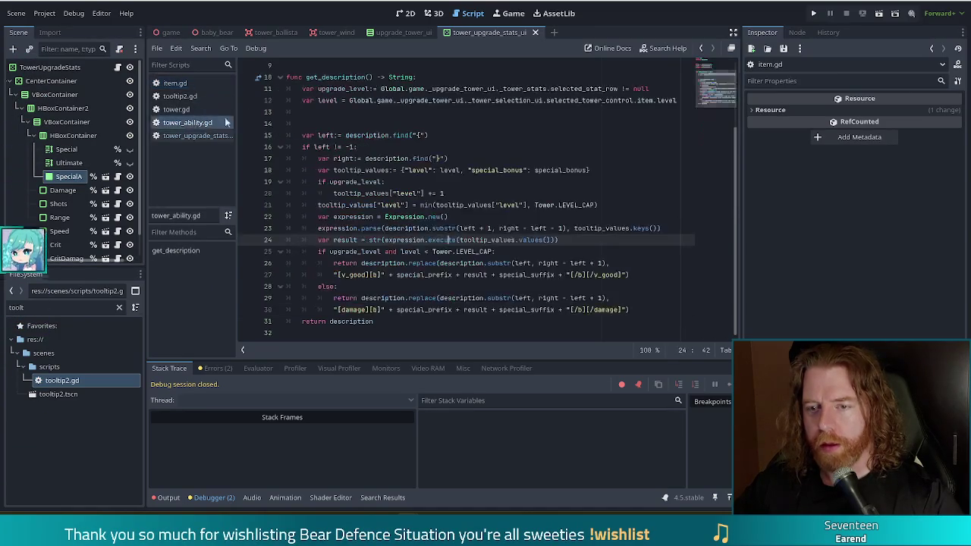
scroll(385, 153, up, 2)
click(368, 146)
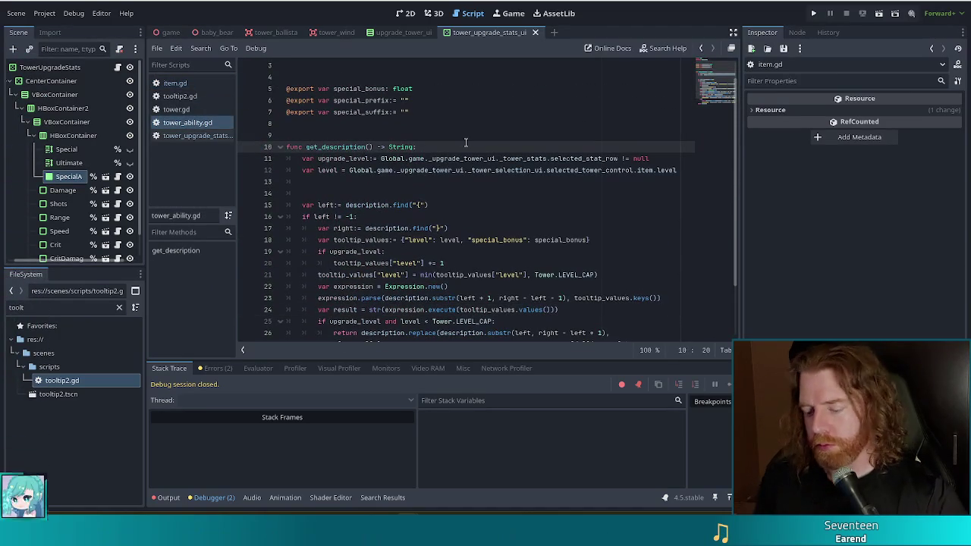
text(_string)
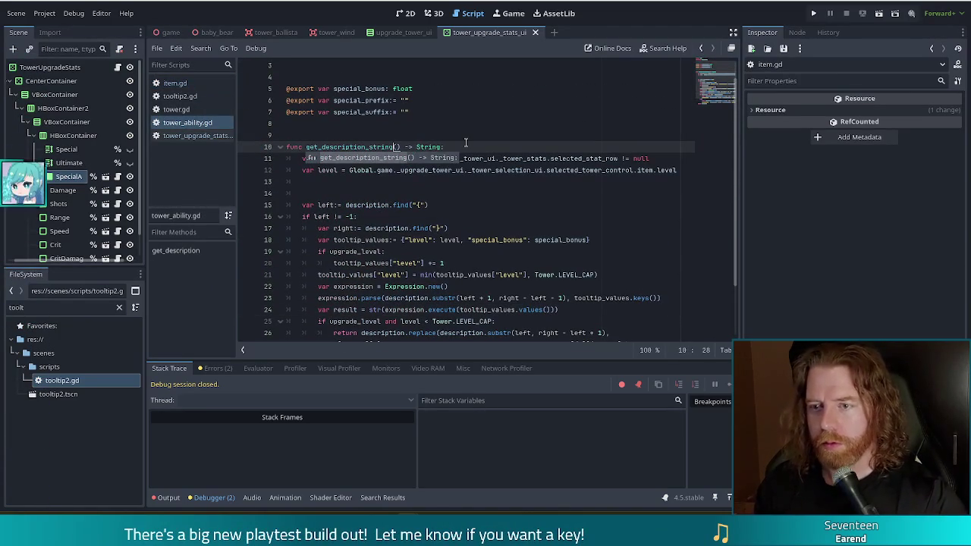
scroll(470, 144, up, 1)
scroll(501, 155, down, 3)
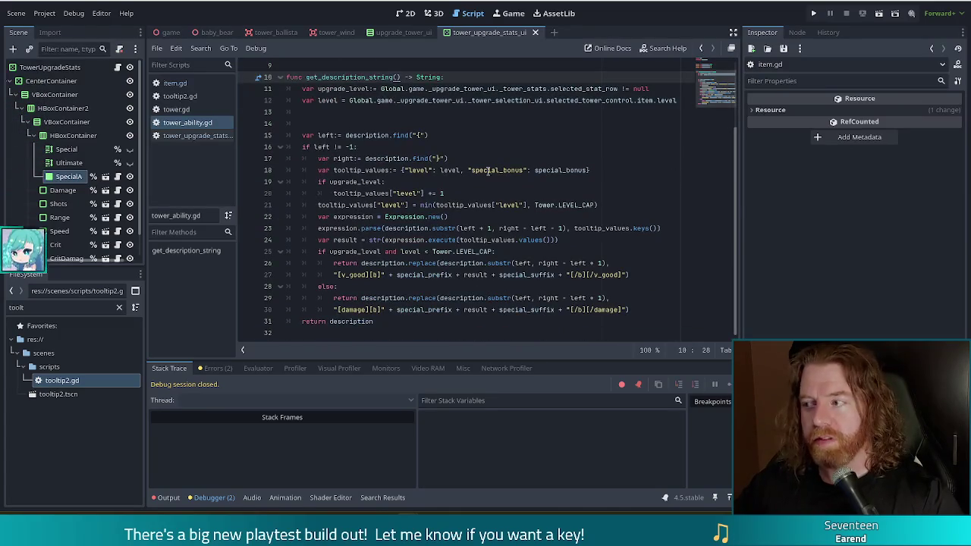
click(815, 13)
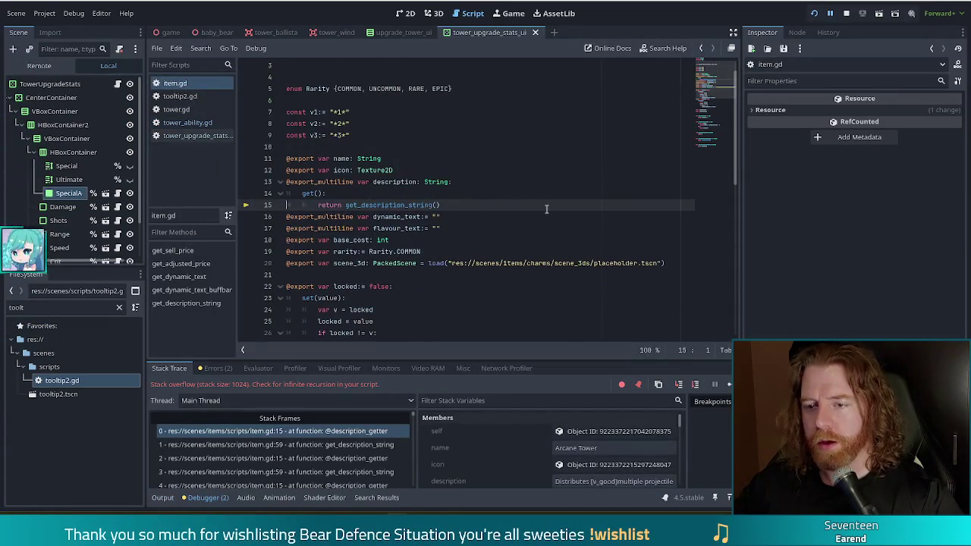
Stop the game and give the function a 'return description' body
click(846, 13)
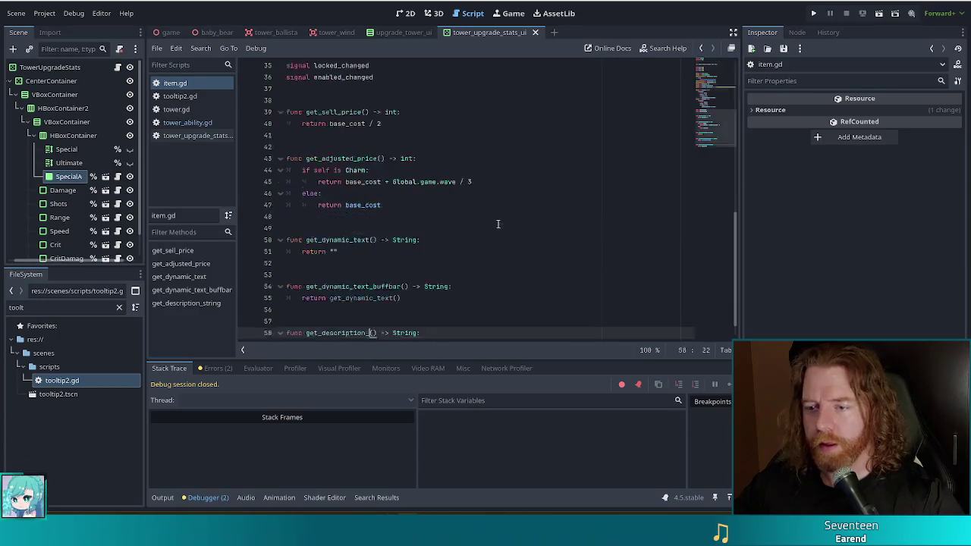
key(BackSpace)
key(End)
key(Return)
text(return description)
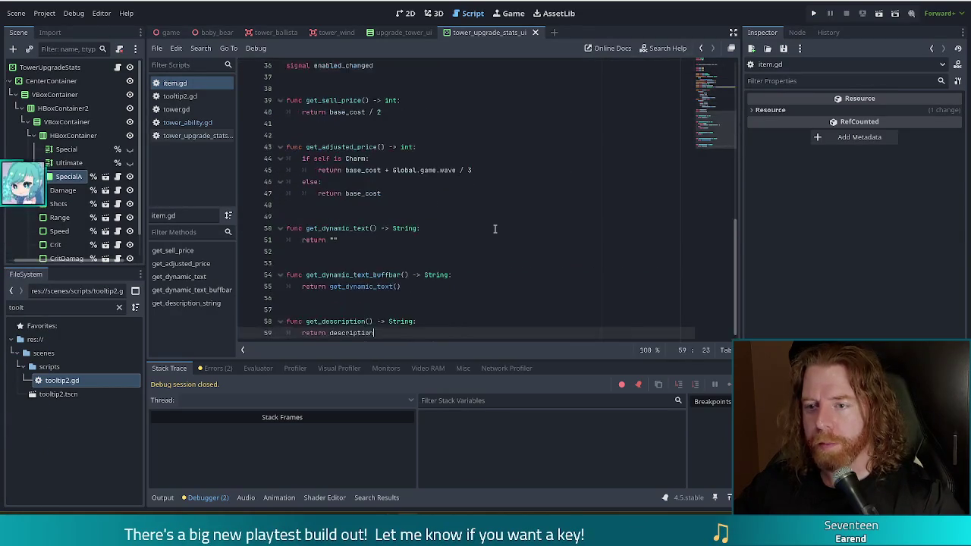
Confirm the description getter returns get_description() and save item.gd
scroll(479, 221, up, 10)
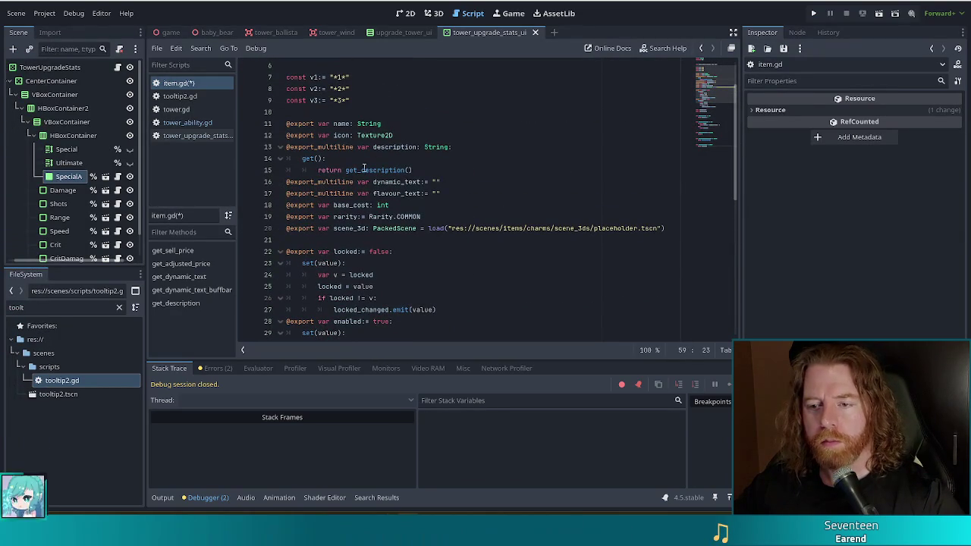
click(390, 170)
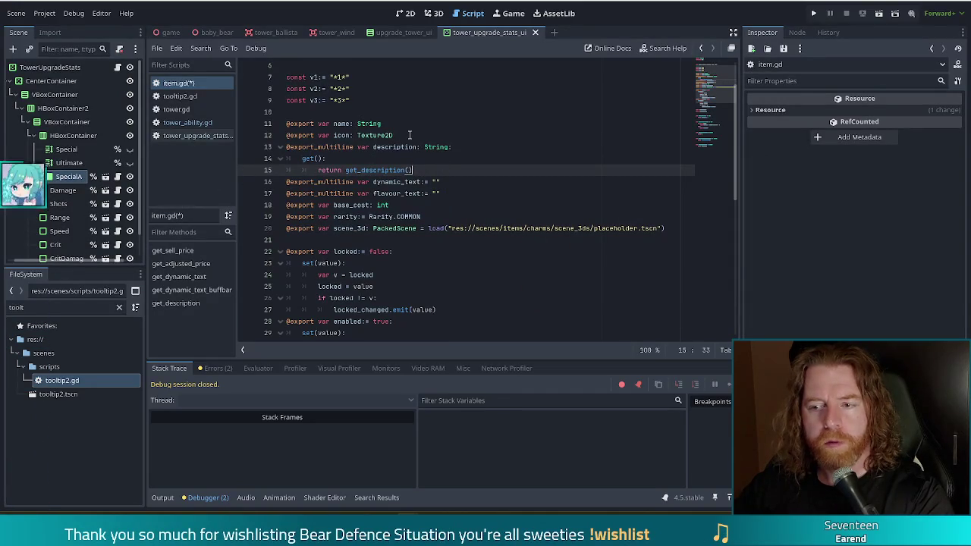
click(418, 146)
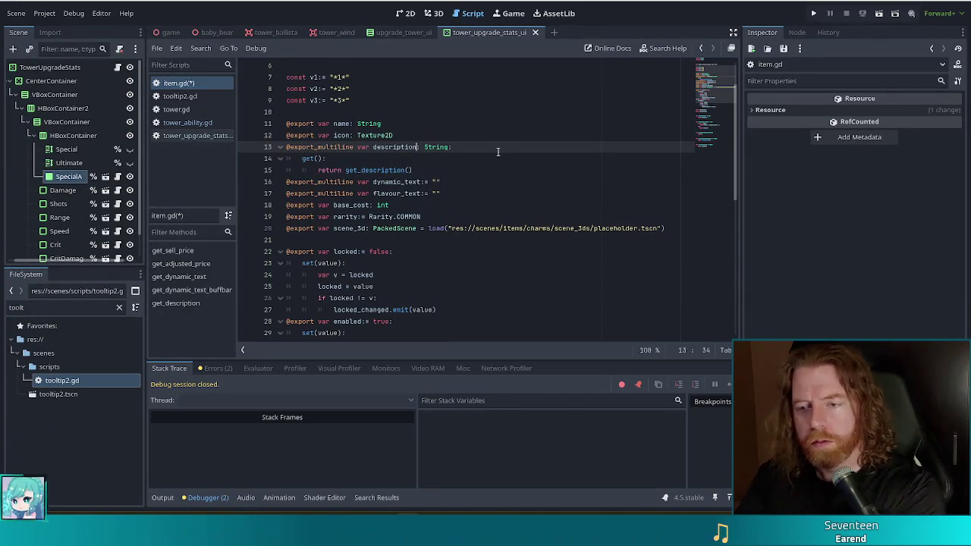
click(418, 171)
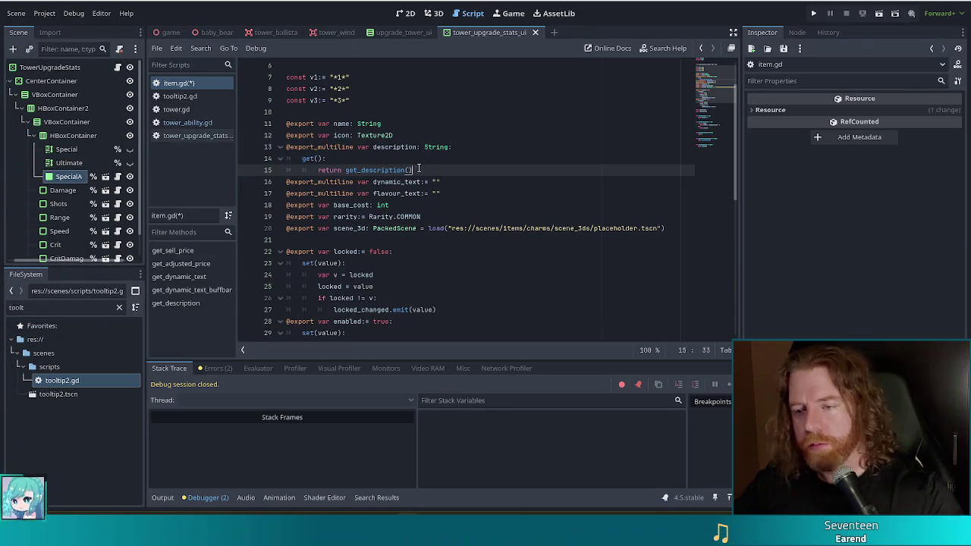
key(ctrl+s)
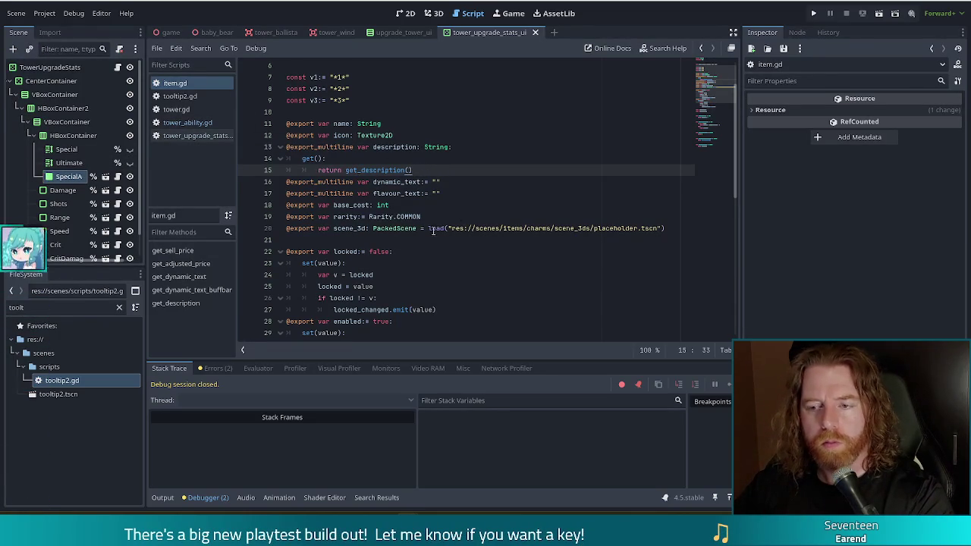
Review item.gd's 'return get_description()' line, then bring up tooltip2.gd at the ItemControl branch
scroll(433, 193, up, 3)
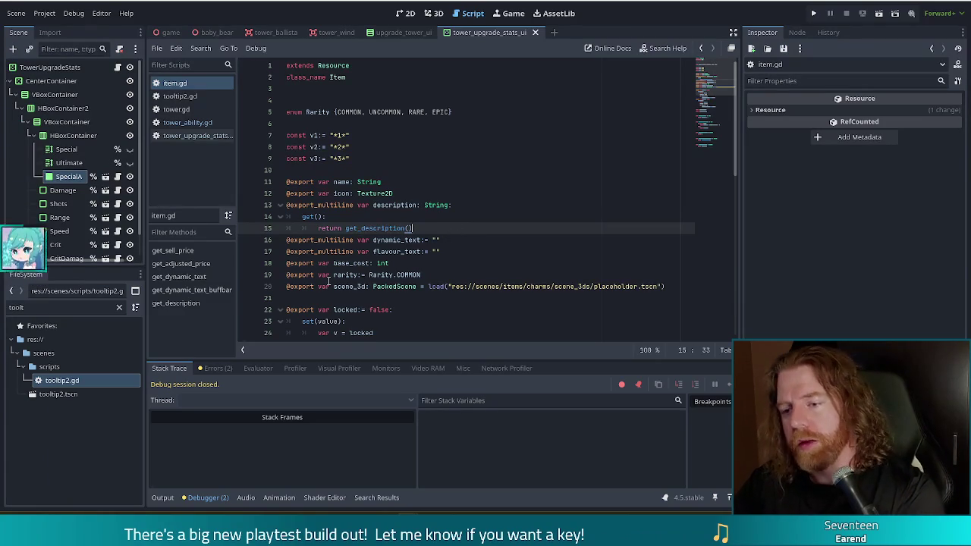
scroll(394, 262, down, 12)
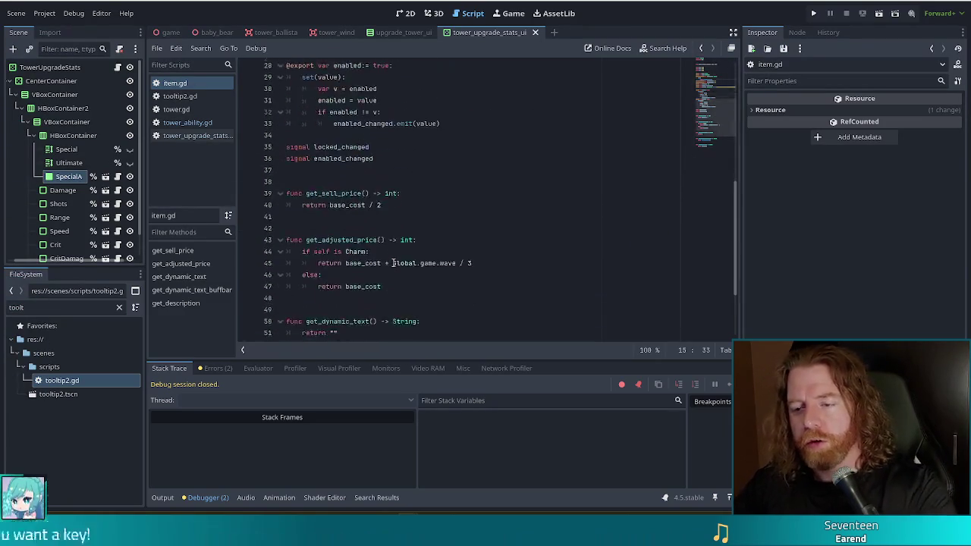
scroll(394, 262, up, 12)
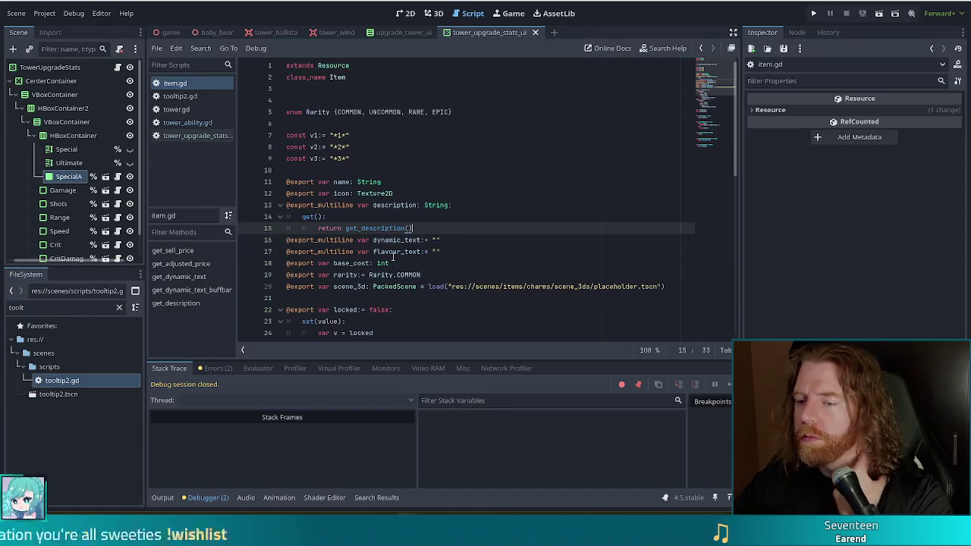
drag(412, 228, 317, 228)
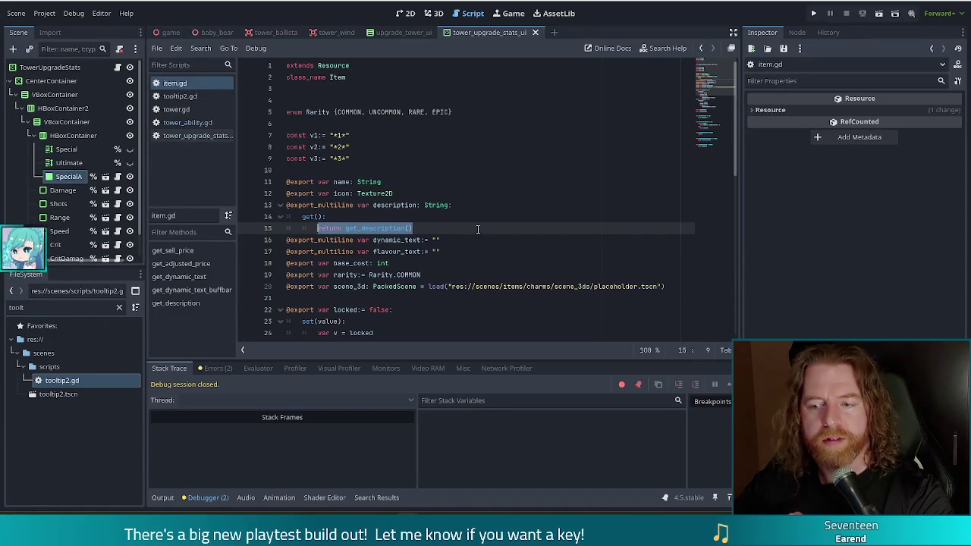
scroll(418, 189, down, 10)
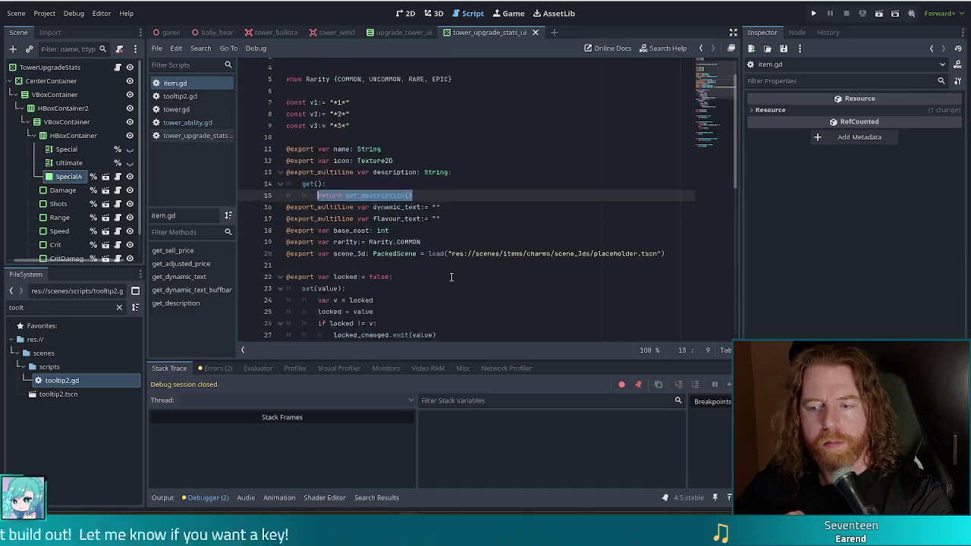
scroll(439, 275, up, 5)
scroll(440, 275, up, 6)
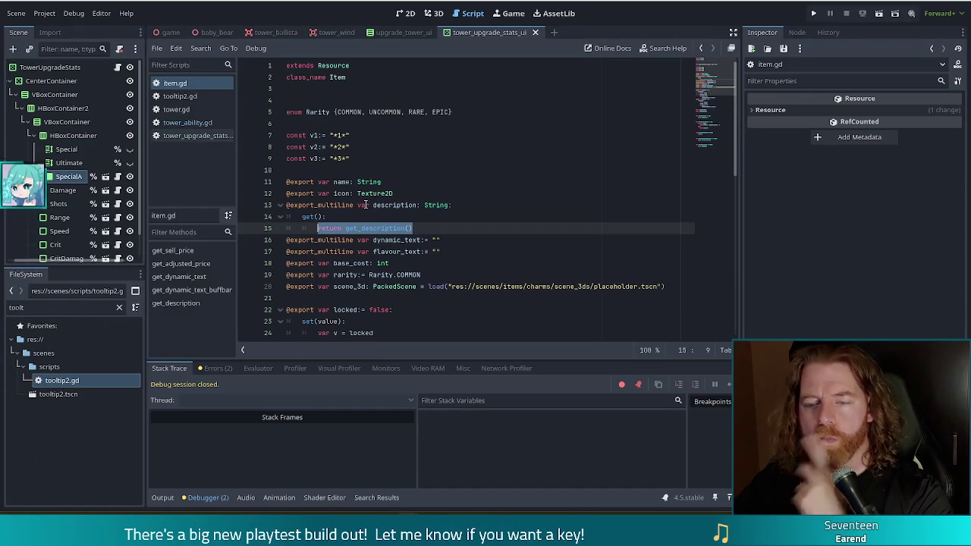
click(180, 95)
scroll(528, 204, down, 2)
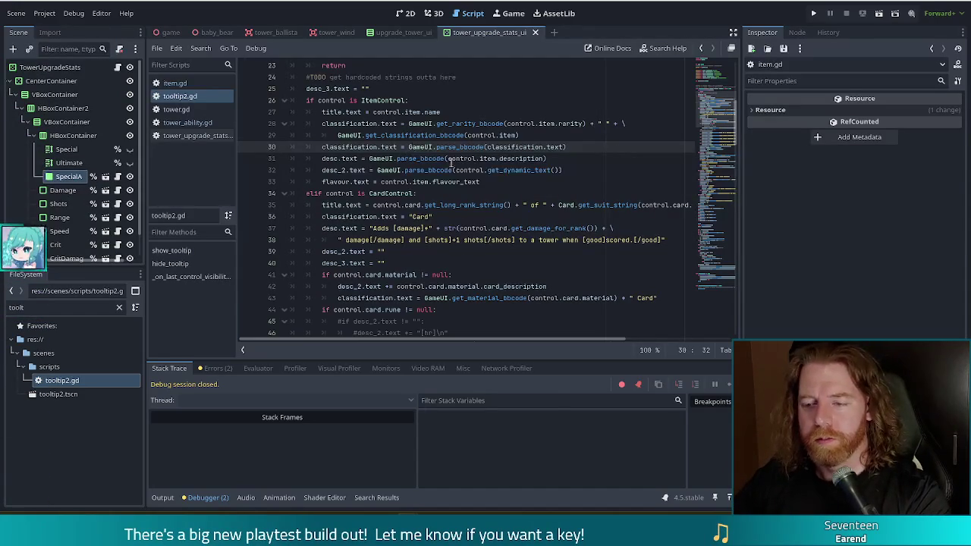
Leave tooltip2.gd at the desc_2 line (32) and bring up tower_upgrade_stats_ui.gd's update_stats function
click(527, 170)
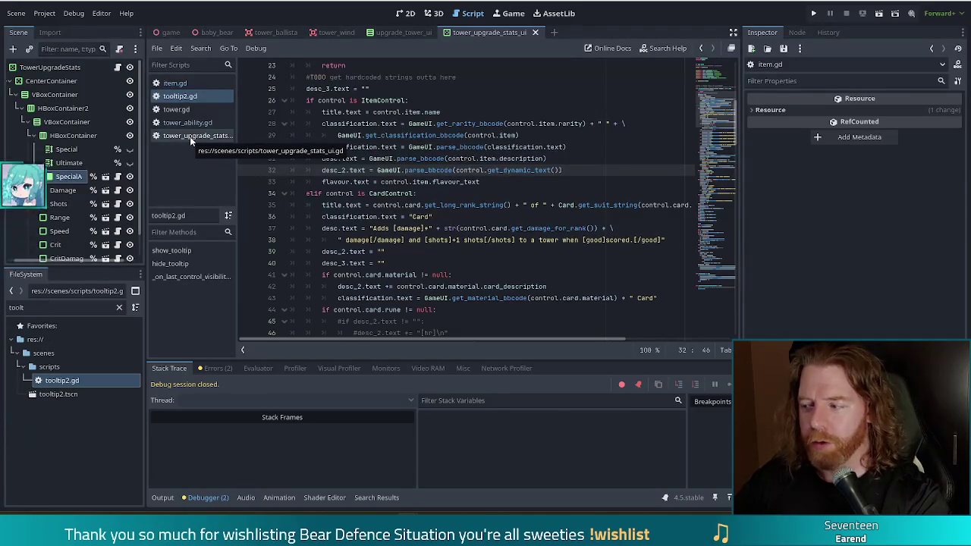
click(191, 136)
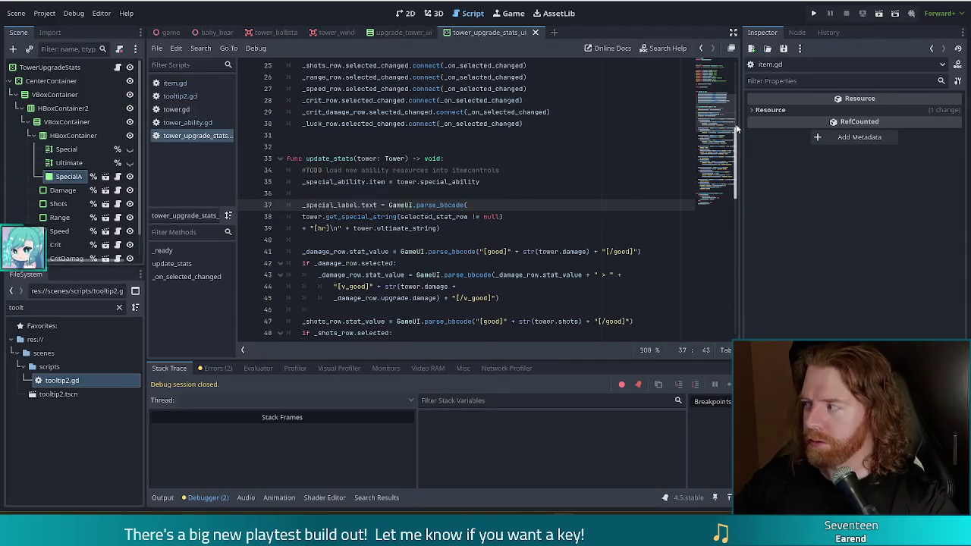
key(Down)
key(Down)
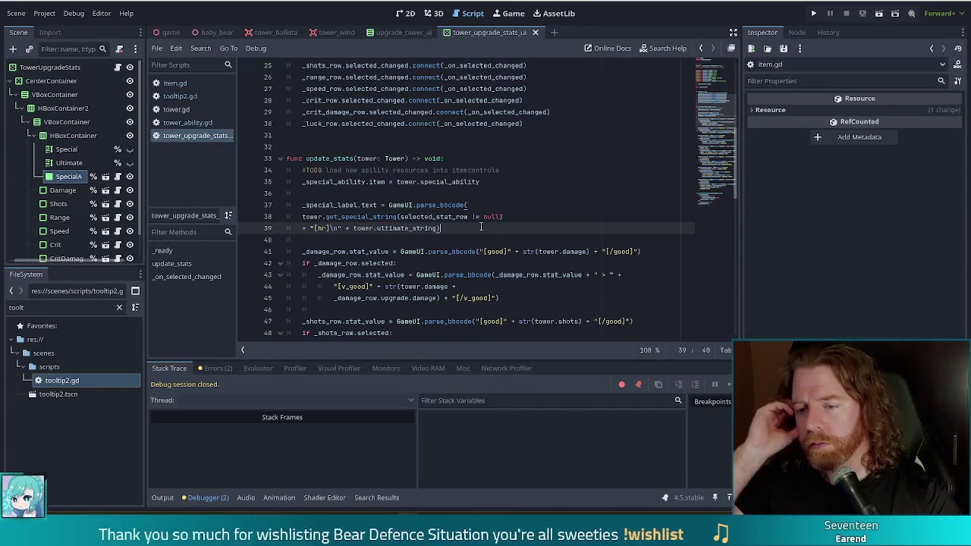
scroll(500, 216, up, 5)
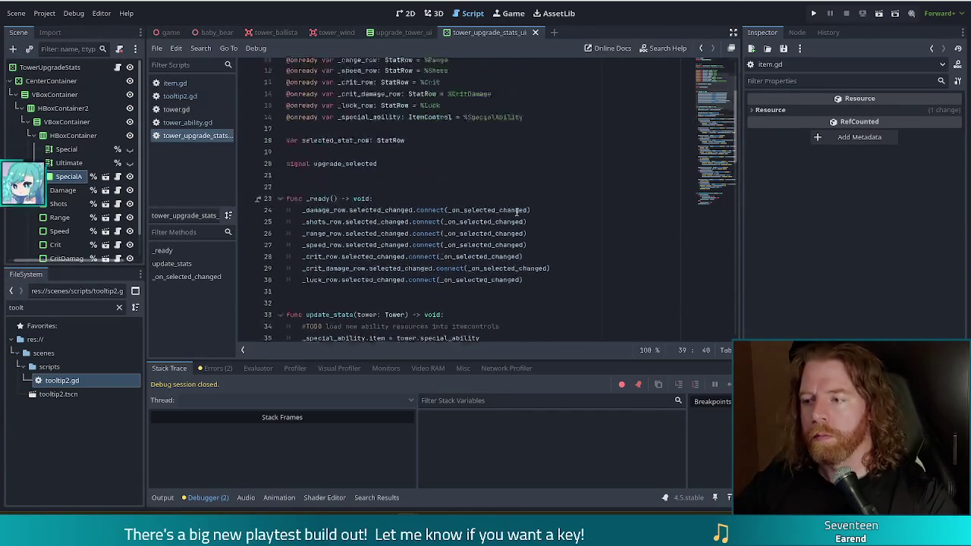
scroll(515, 209, down, 3)
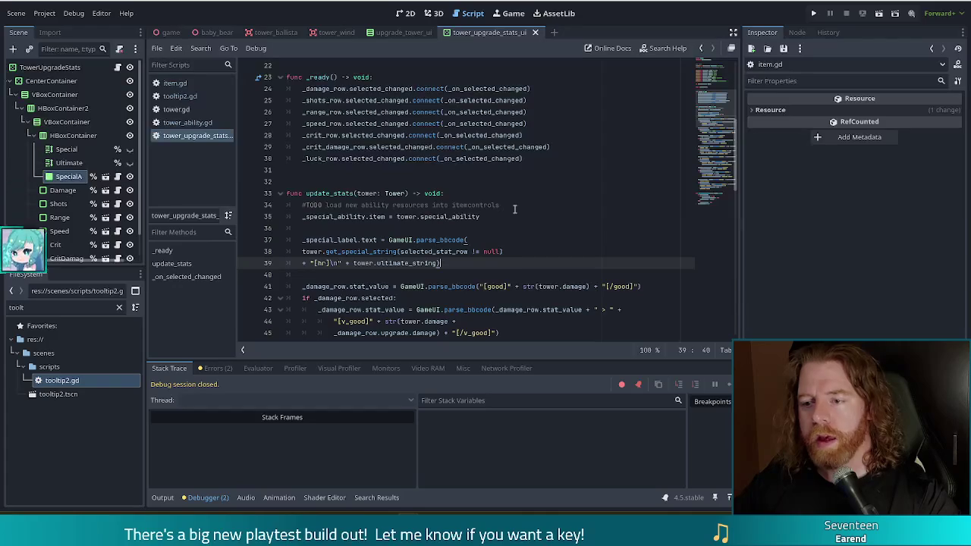
scroll(514, 209, up, 3)
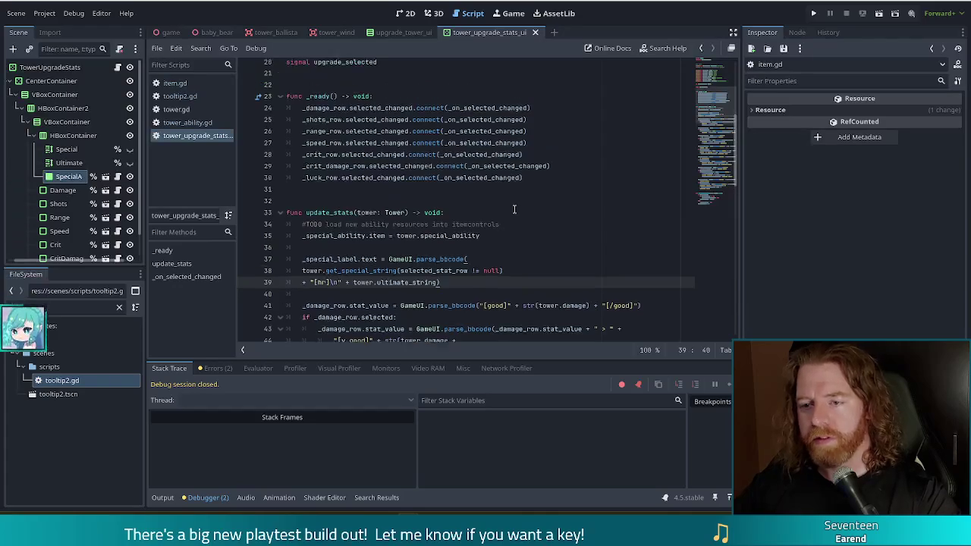
Review the code in the tower_ability.gd script
click(189, 123)
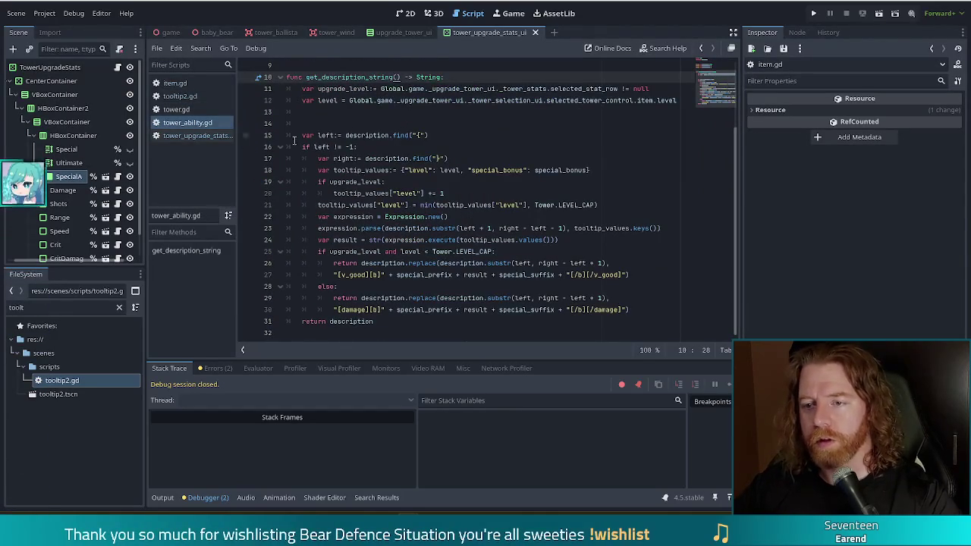
scroll(303, 152, up, 2)
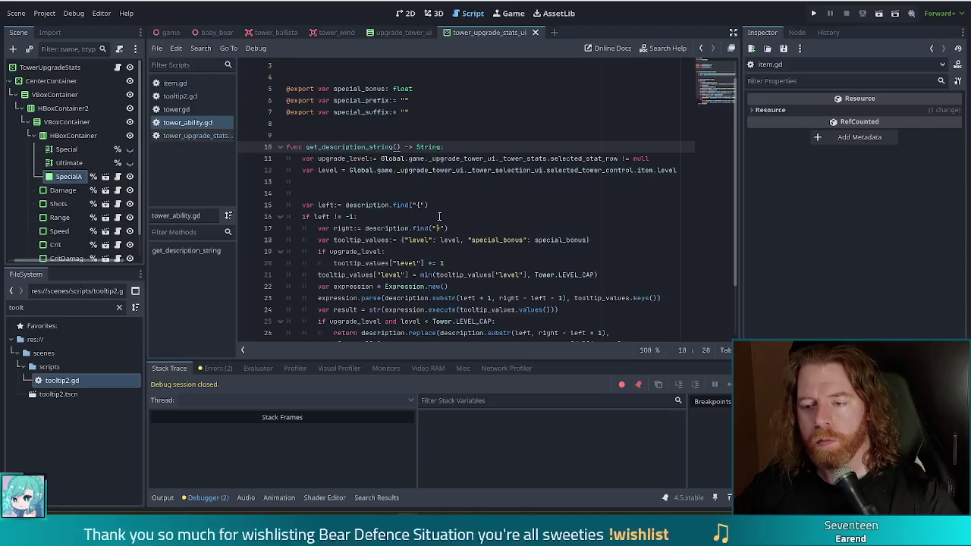
scroll(516, 174, down, 2)
scroll(515, 176, up, 3)
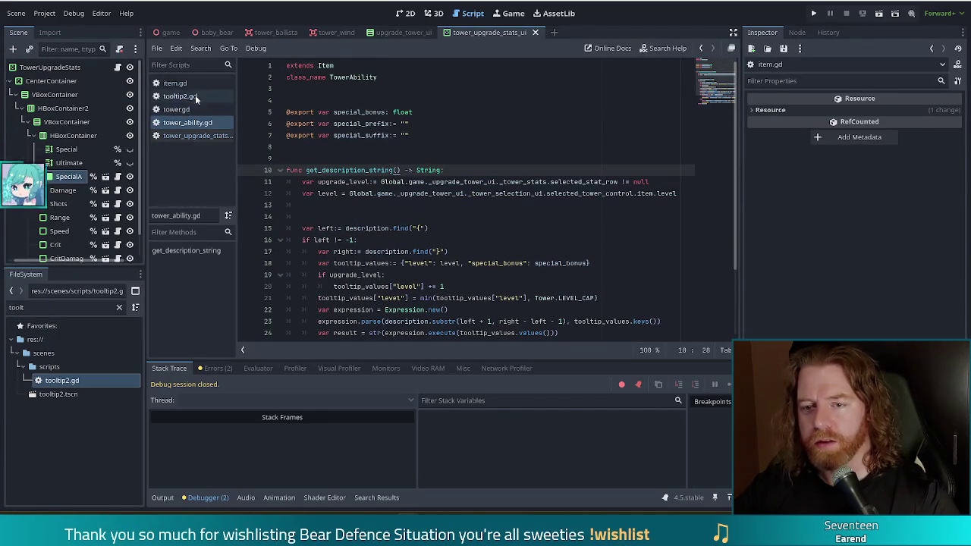
Delete the recursive description getter (lines 14–15) in item.gd, then return to tooltip2.gd
click(175, 83)
drag(447, 229, 449, 210)
key(BackSpace)
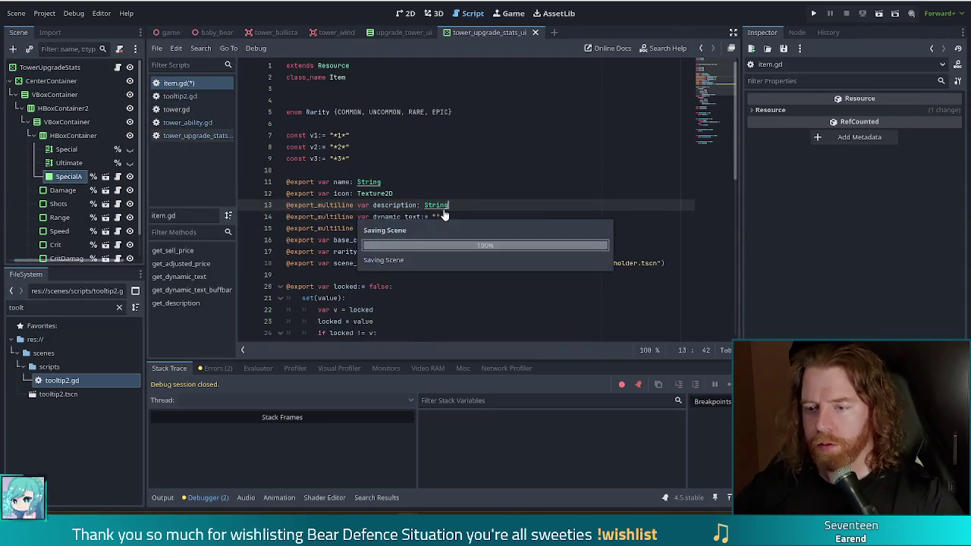
click(182, 97)
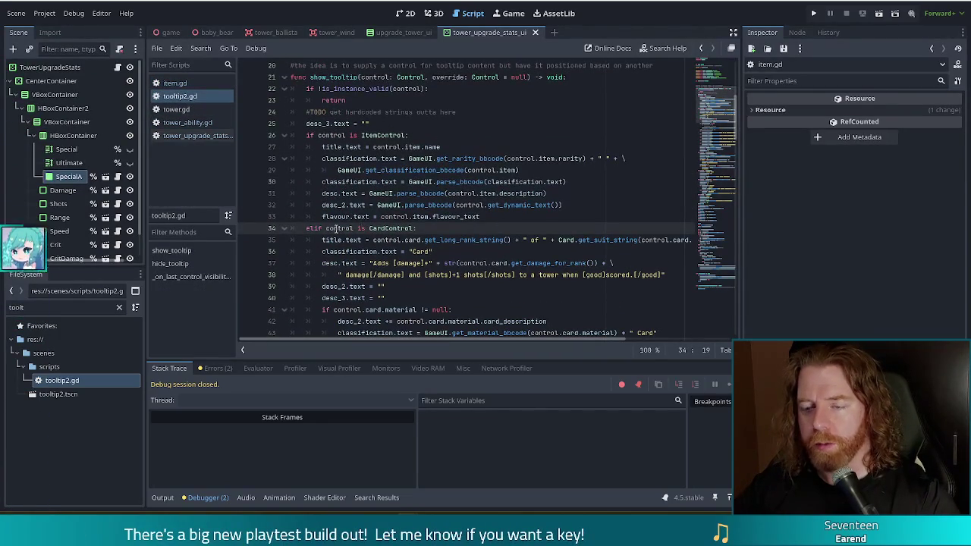
Insert 'if control.item is TowerAbility:' with a 'pass' placeholder after line 26 in tooltip2.gd
click(421, 135)
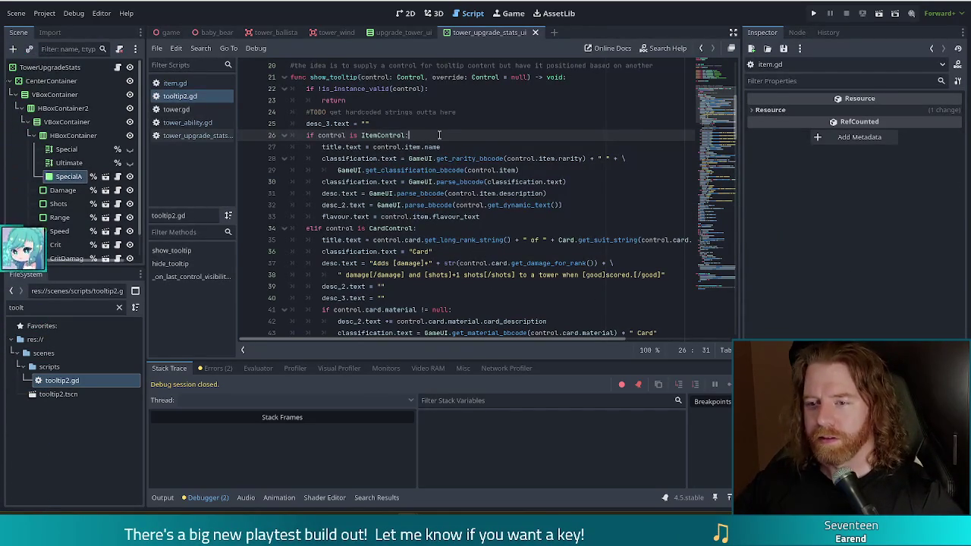
key(Return)
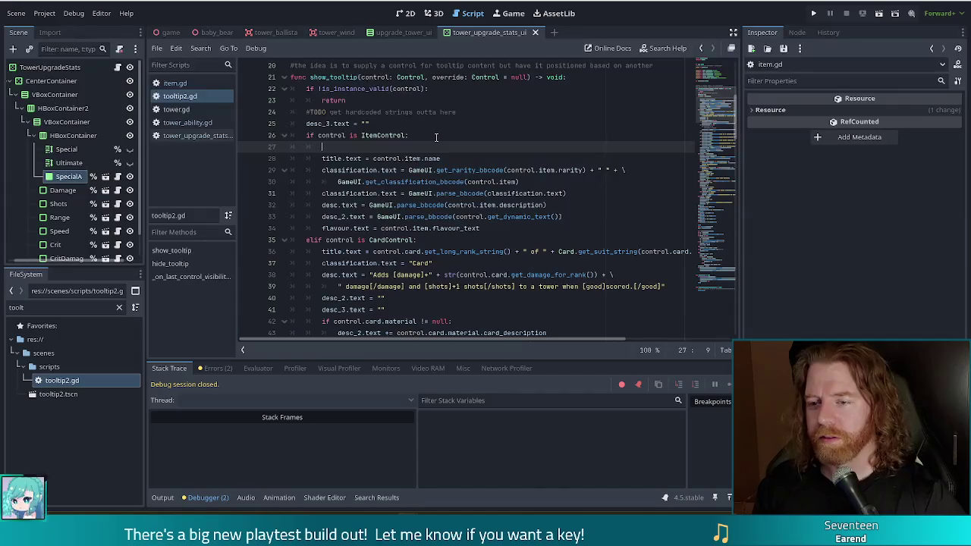
text(if control.item is)
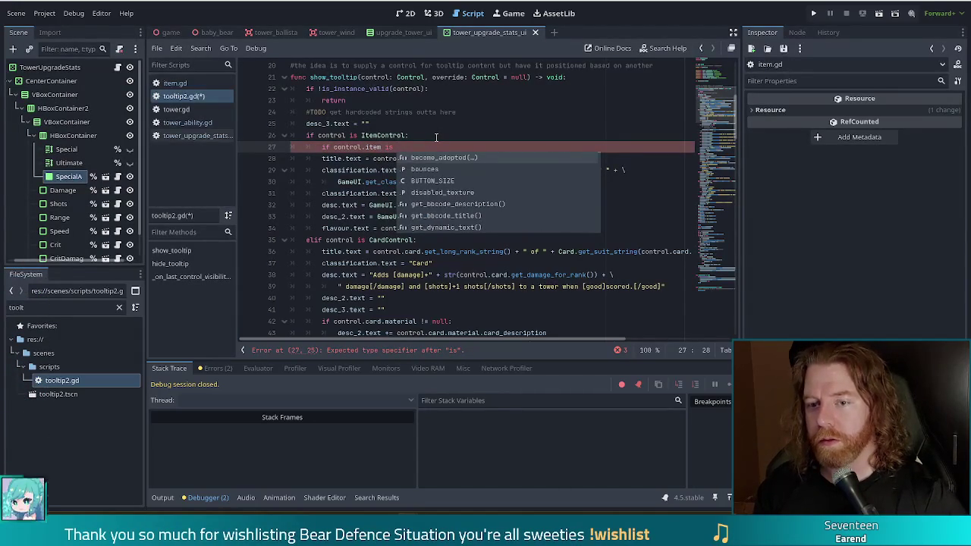
text( TowerAbility:)
key(Return)
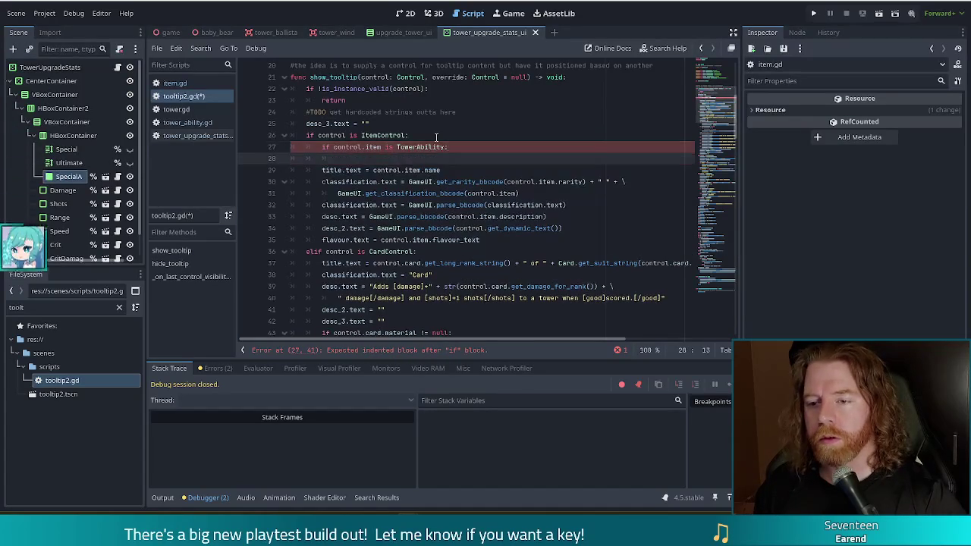
text(pass)
key(Return)
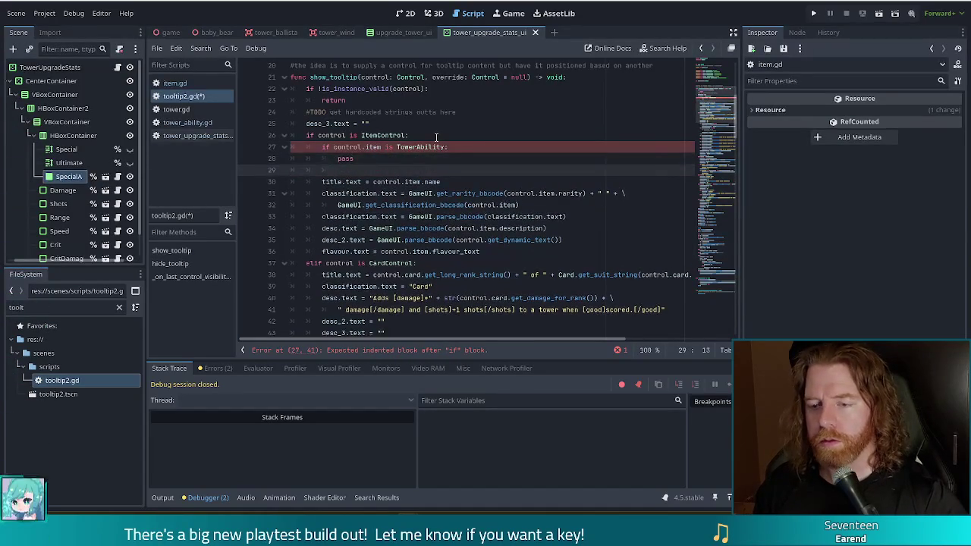